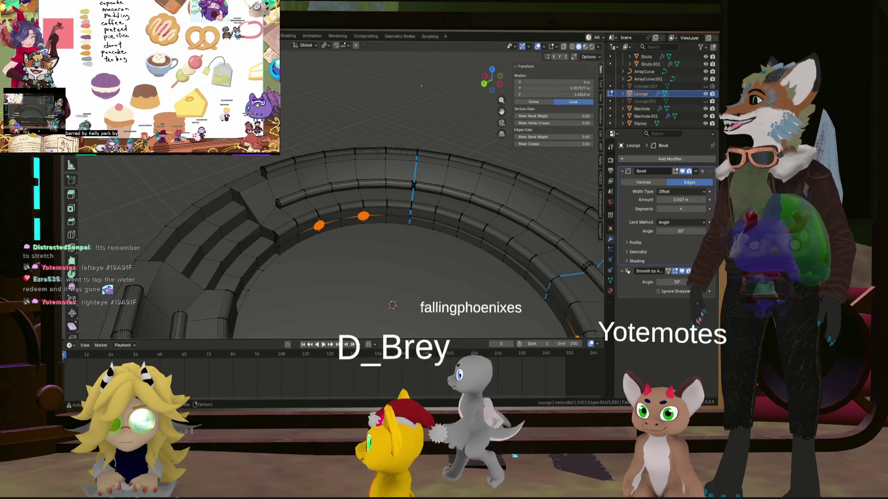
Step: Dissolve the small faces inside each round seat hole into single circular faces (X menu)
middle_drag(388, 250, 356, 216)
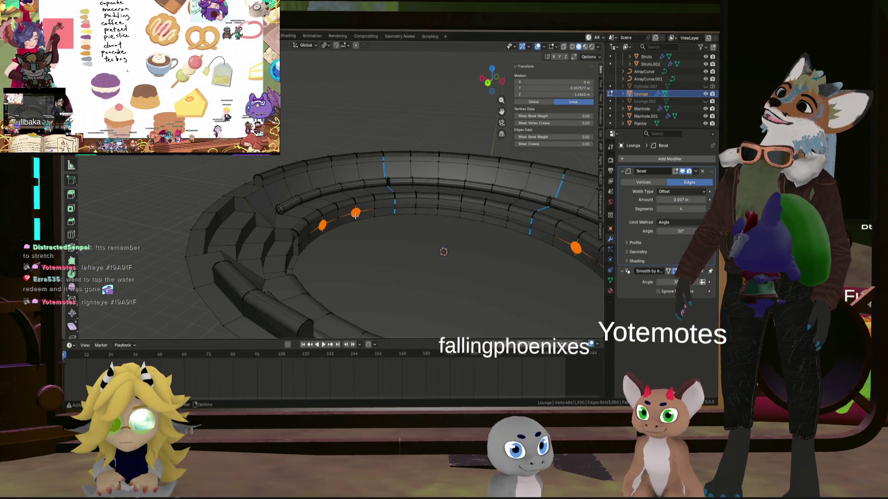
middle_drag(335, 212, 312, 231)
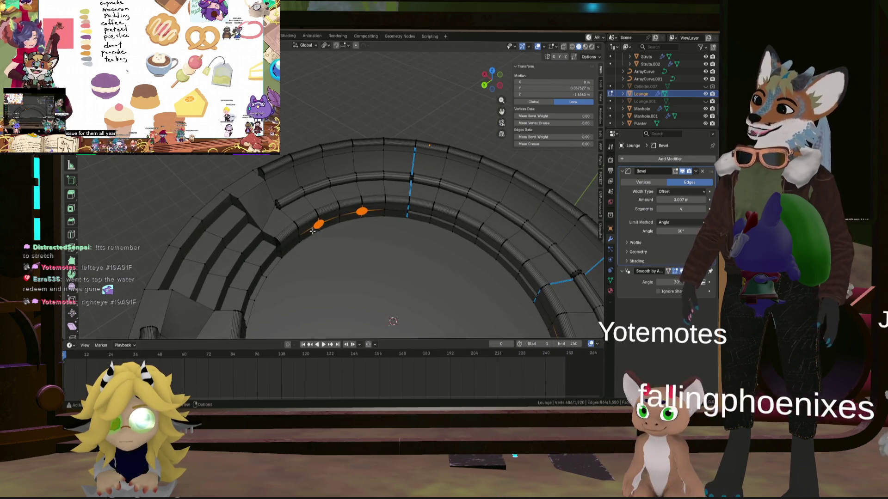
mouse_move(397, 237)
middle_down()
mouse_move(420, 222)
mouse_move(347, 201)
middle_up()
scroll(312, 194, up, 4)
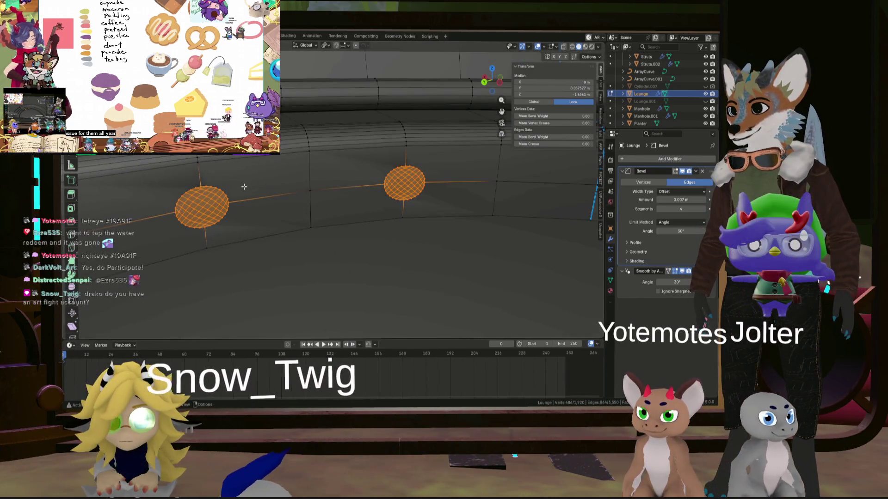
key(x)
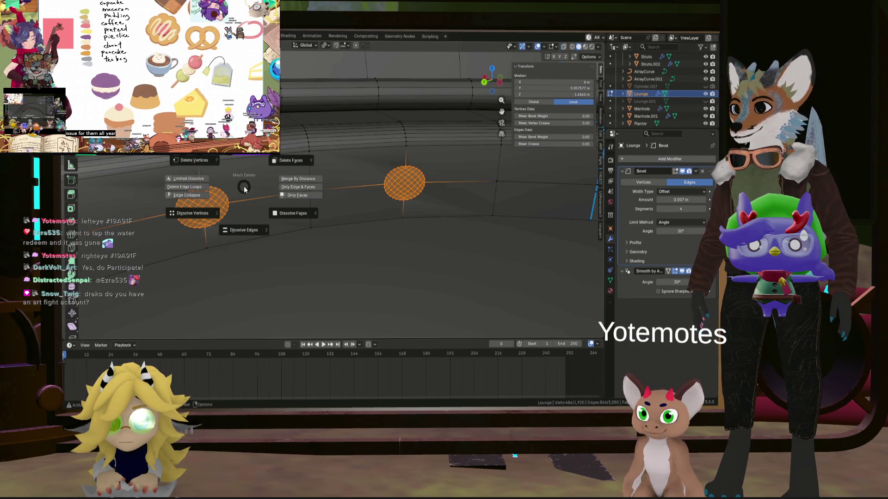
scroll(289, 207, down, 4)
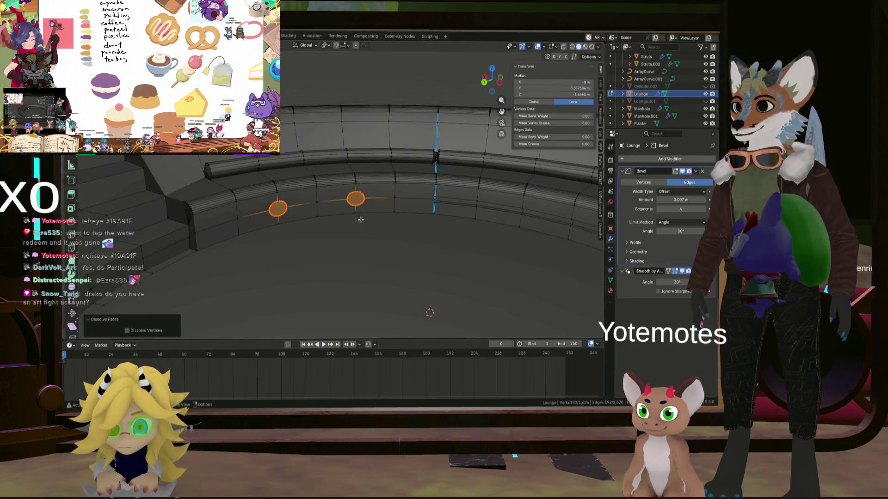
Step: Orbit around the bench to inspect one of the cleaned round faces from several angles
mouse_move(289, 207)
middle_down()
mouse_move(412, 233)
mouse_move(355, 104)
middle_up()
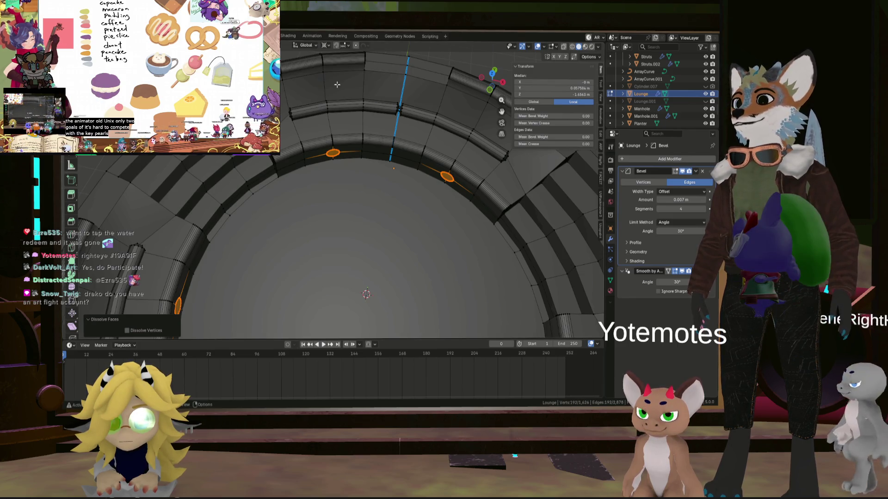
middle_drag(337, 84, 309, 95)
scroll(308, 96, up, 4)
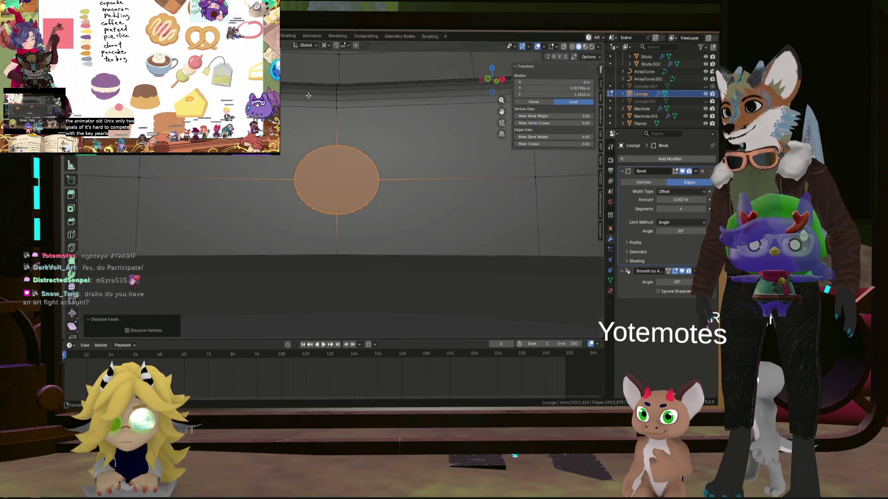
scroll(326, 130, up, 3)
scroll(325, 136, down, 4)
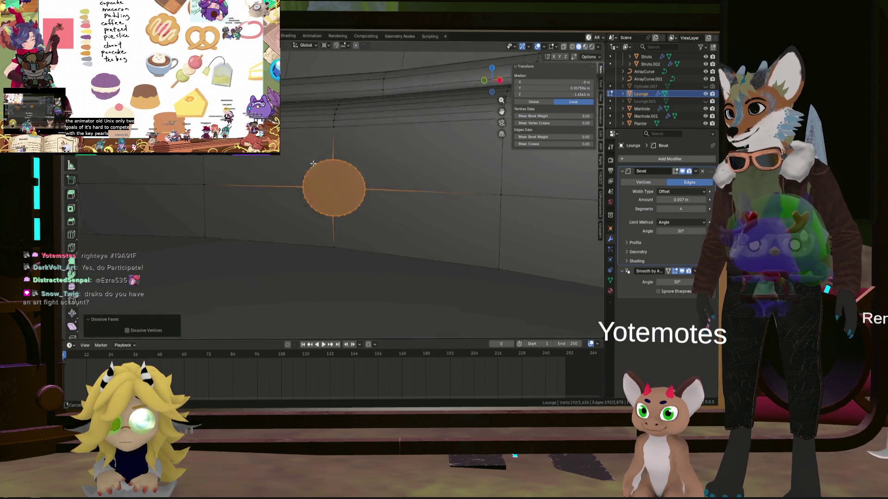
mouse_move(324, 136)
middle_down()
mouse_move(315, 169)
mouse_move(388, 258)
mouse_move(376, 250)
middle_up()
scroll(346, 209, down, 8)
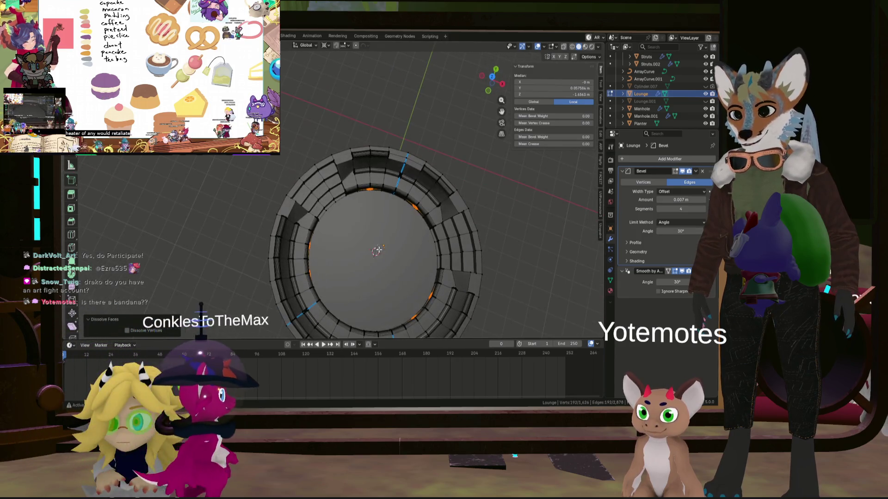
scroll(382, 243, up, 6)
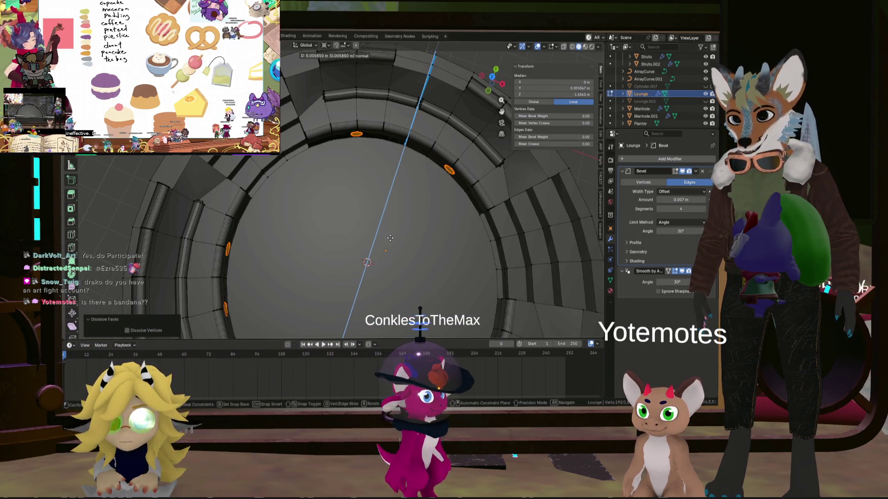
Step: Scale the round seat faces slightly smaller, then return the lounge ring to Object Mode
click(458, 244)
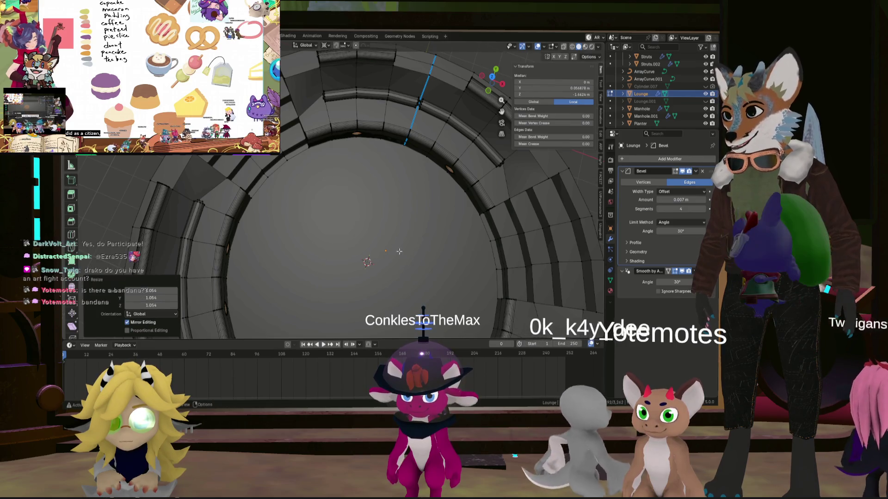
scroll(457, 208, up, 4)
mouse_move(458, 208)
middle_down()
mouse_move(460, 182)
mouse_move(371, 181)
mouse_move(470, 168)
mouse_move(423, 190)
middle_up()
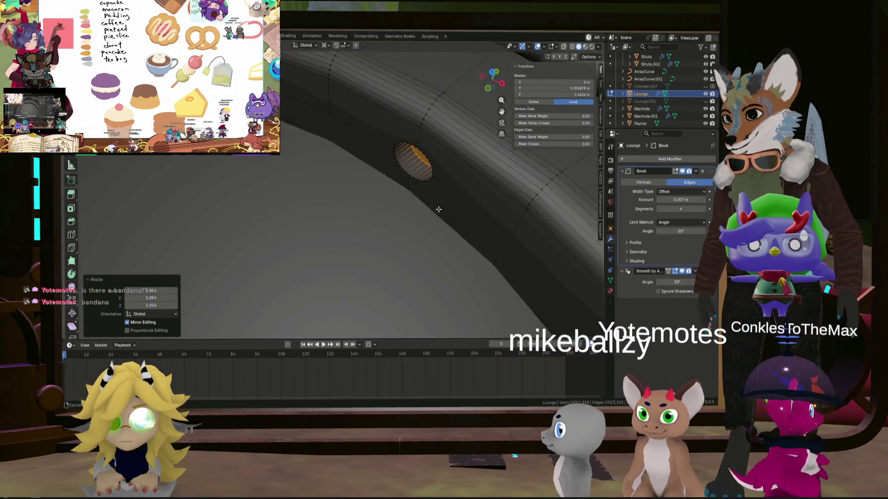
scroll(424, 191, down, 3)
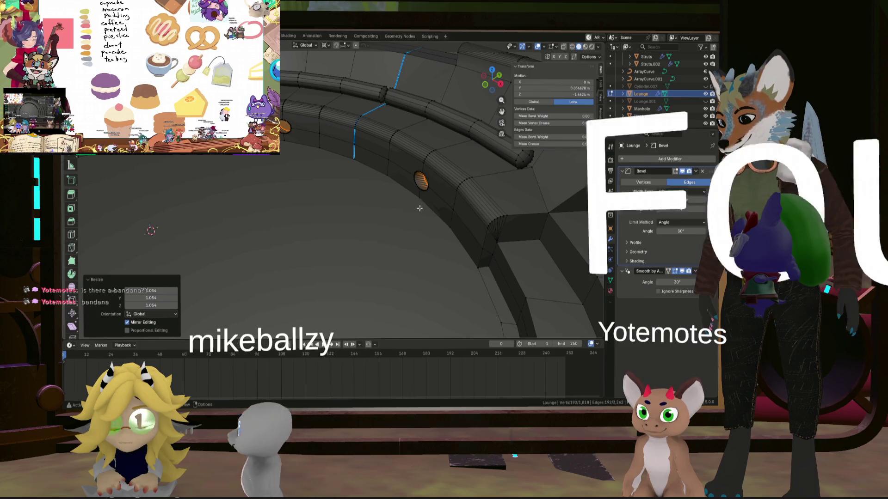
key(s)
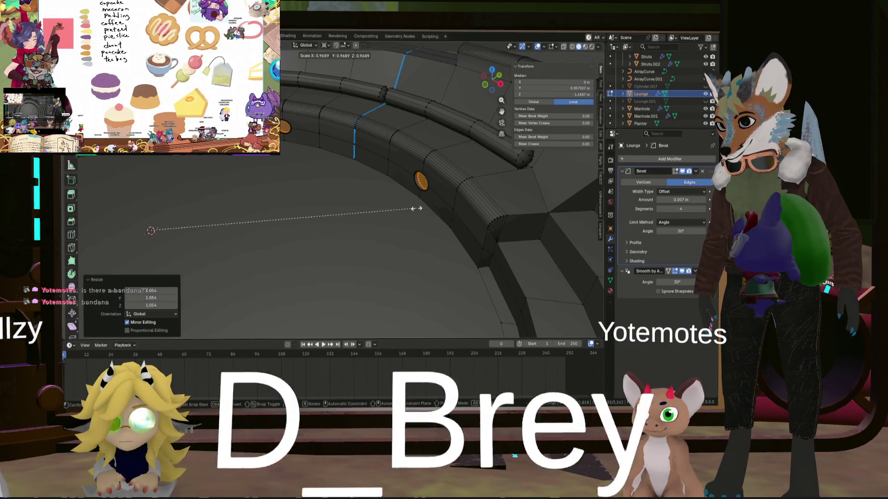
scroll(416, 209, down, 4)
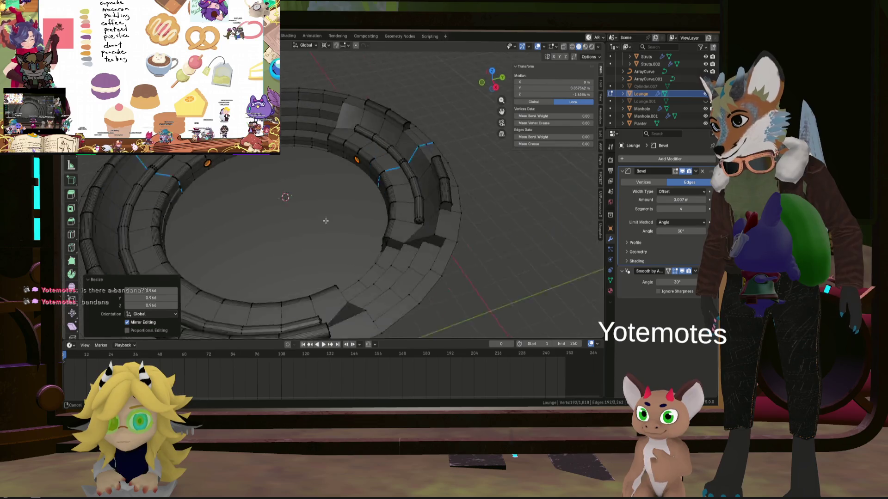
mouse_move(389, 209)
middle_down()
mouse_move(313, 194)
mouse_move(321, 188)
middle_up()
key(Tab)
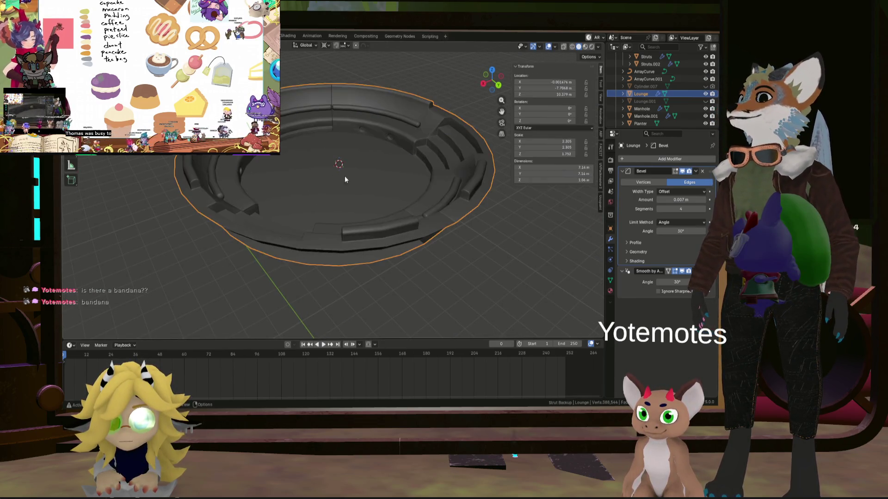
scroll(348, 177, up, 4)
Step: Inspect the recessed seat holes around the ring, then re-enter Edit Mode on the lounge mesh
middle_drag(376, 158, 347, 116)
scroll(370, 172, up, 3)
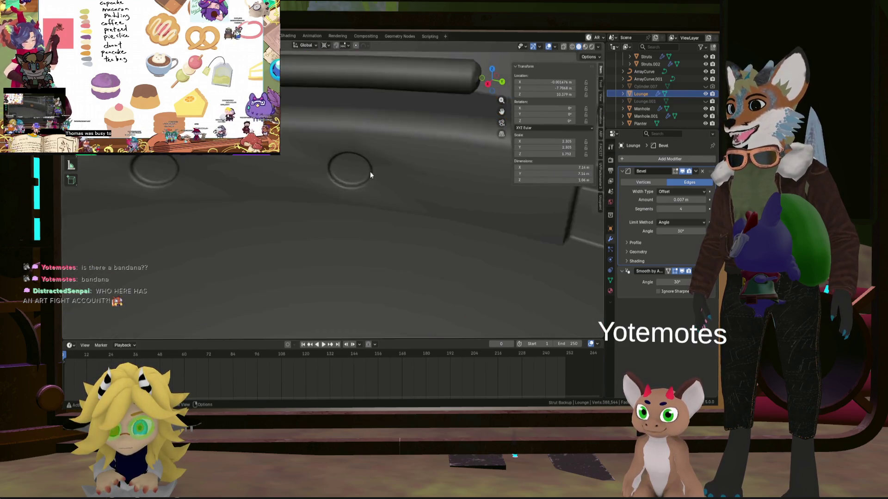
mouse_move(370, 171)
middle_down()
mouse_move(372, 159)
mouse_move(407, 170)
mouse_move(392, 154)
mouse_move(345, 161)
middle_up()
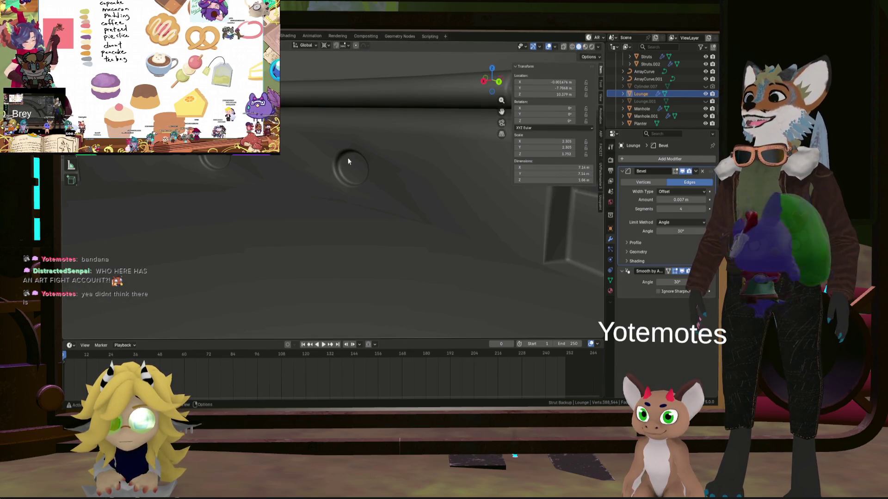
mouse_move(390, 178)
middle_down()
mouse_move(367, 220)
mouse_move(423, 248)
middle_up()
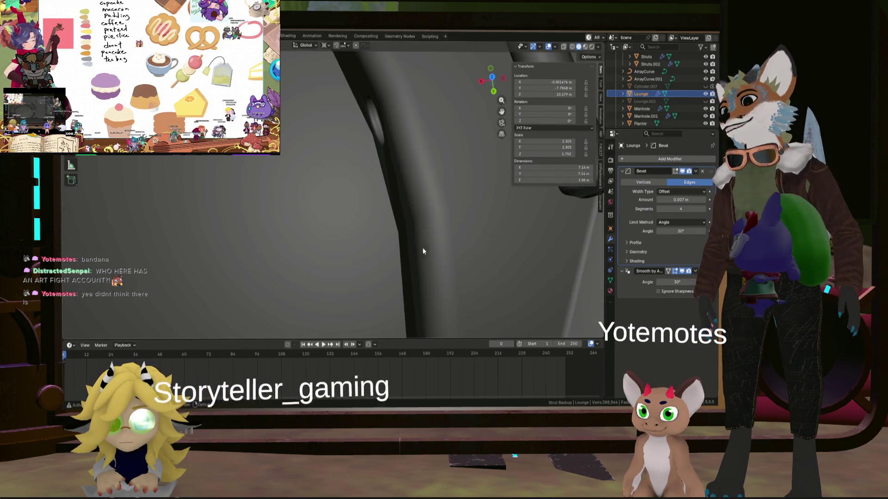
mouse_move(339, 158)
middle_down()
mouse_move(326, 155)
mouse_move(360, 167)
mouse_move(346, 173)
middle_up()
scroll(326, 156, down, 3)
key(Tab)
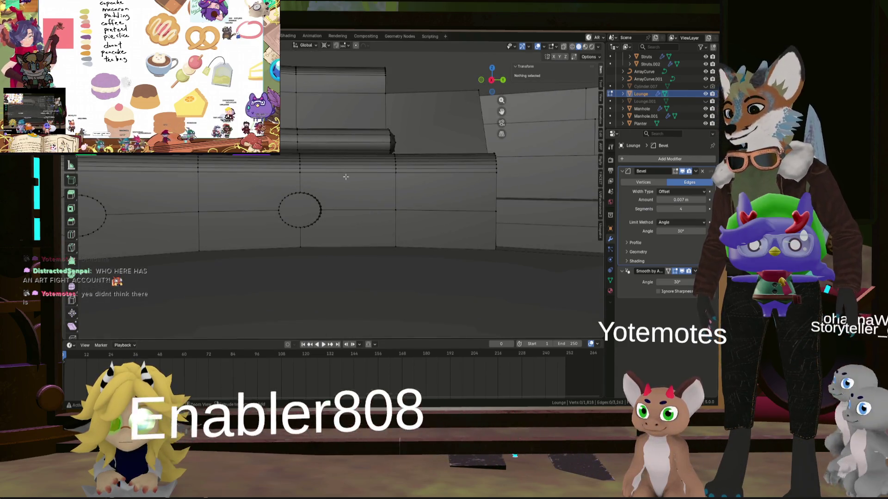
Step: Select the edges surrounding the round recessed hole in the seat
key(ctrl+r)
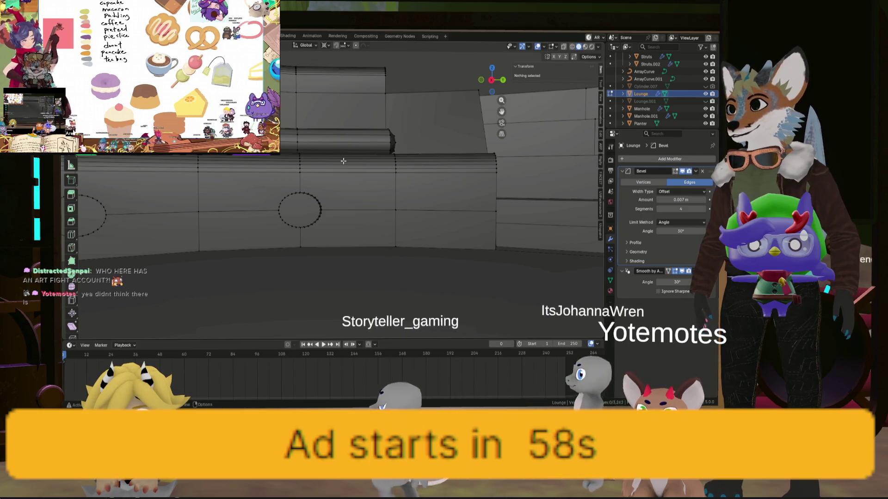
scroll(343, 161, up, 3)
click(326, 197)
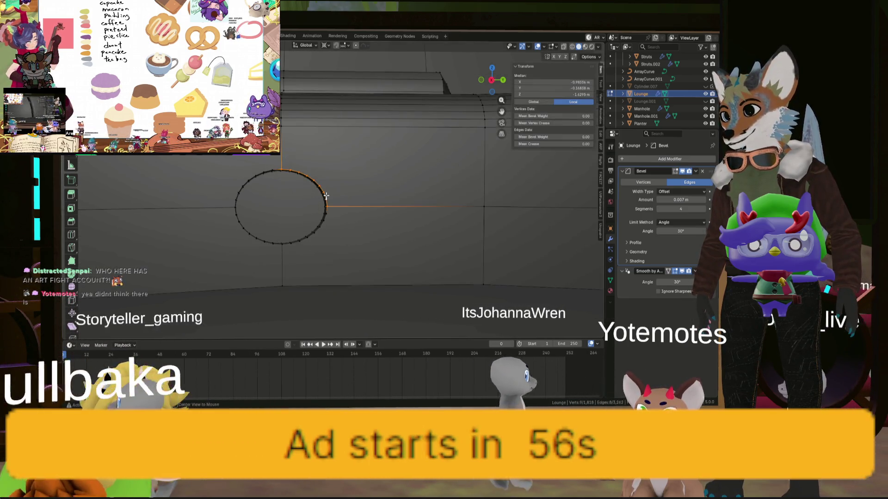
shift+click(319, 227)
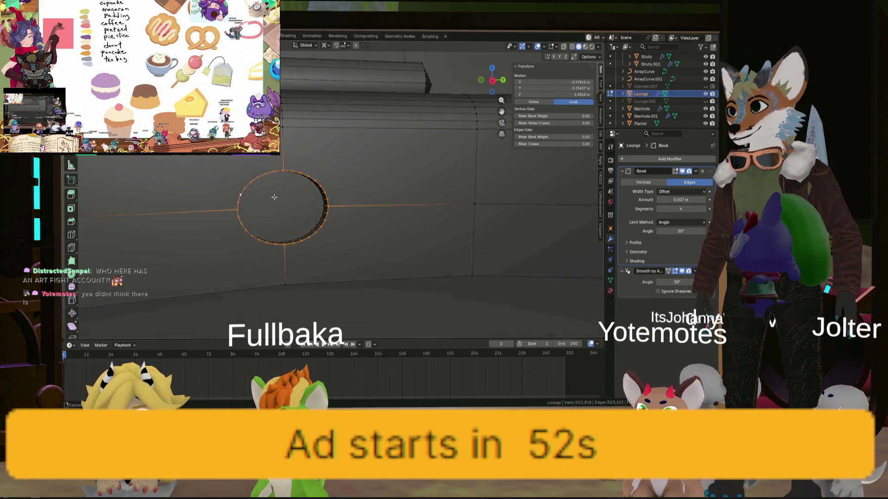
middle_drag(238, 190, 298, 205)
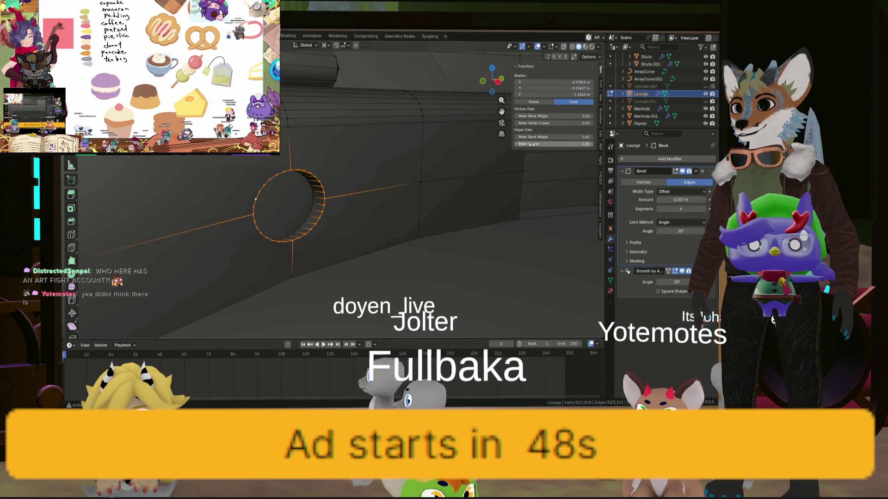
middle_drag(299, 205, 331, 191)
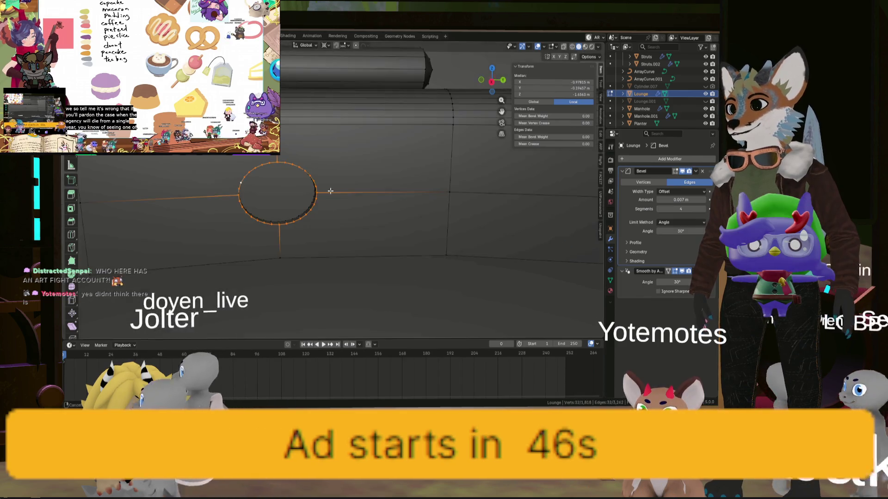
Step: Mark the hole's edge loop as sharp via the Edge menu so it shows in cyan
key(ctrl+e)
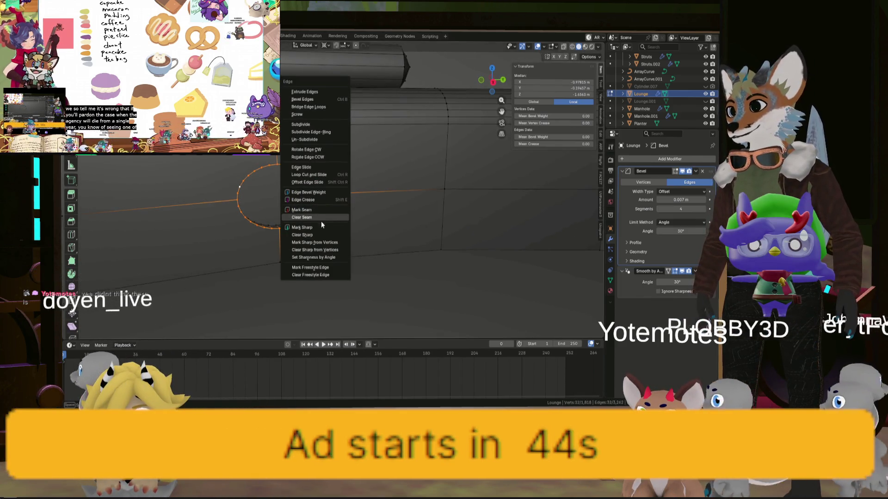
click(320, 227)
middle_drag(325, 208, 305, 202)
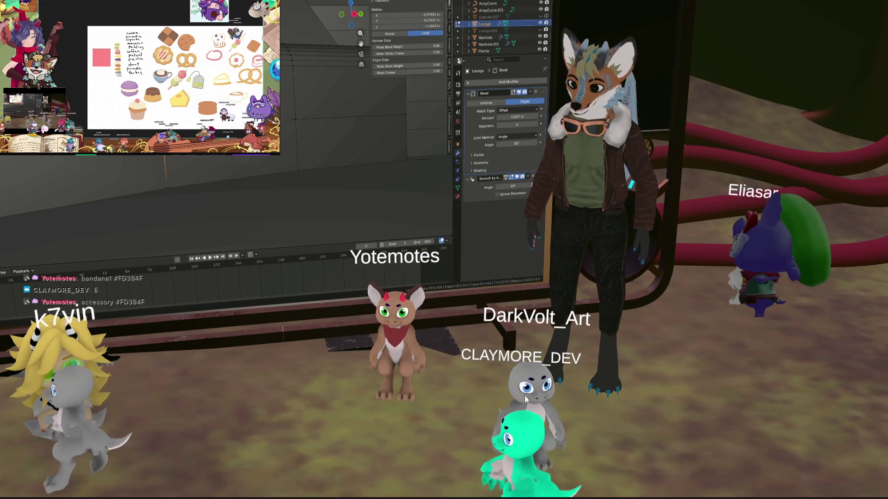
Step: Walk up to the shared screen in VRChat showing the lounge hole with its rim loop selected
key(w)
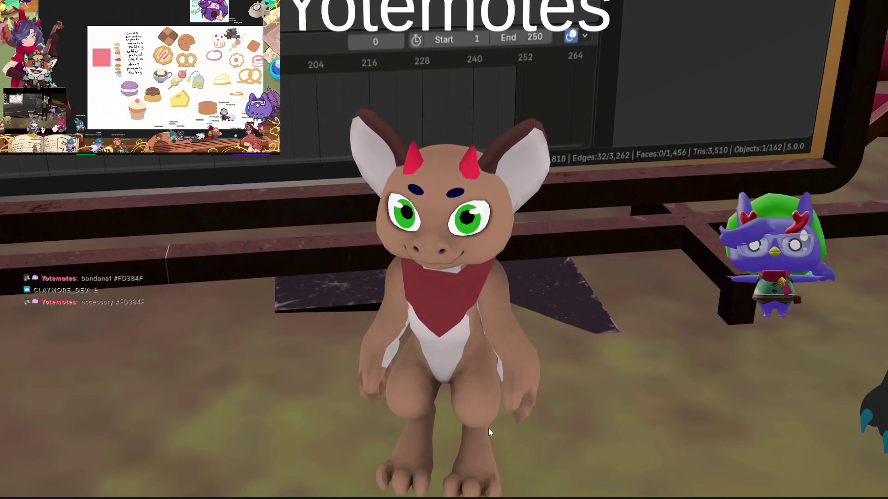
key(w)
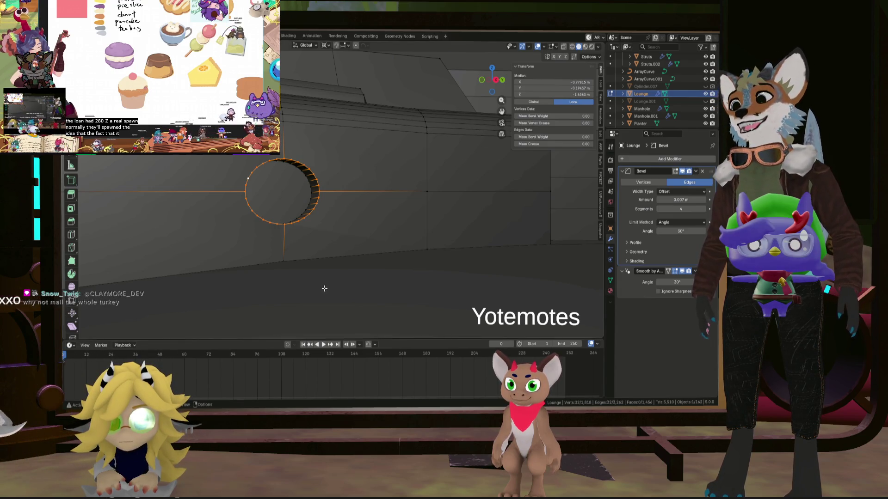
mouse_move(324, 289)
middle_down()
mouse_move(302, 261)
mouse_move(355, 254)
middle_up()
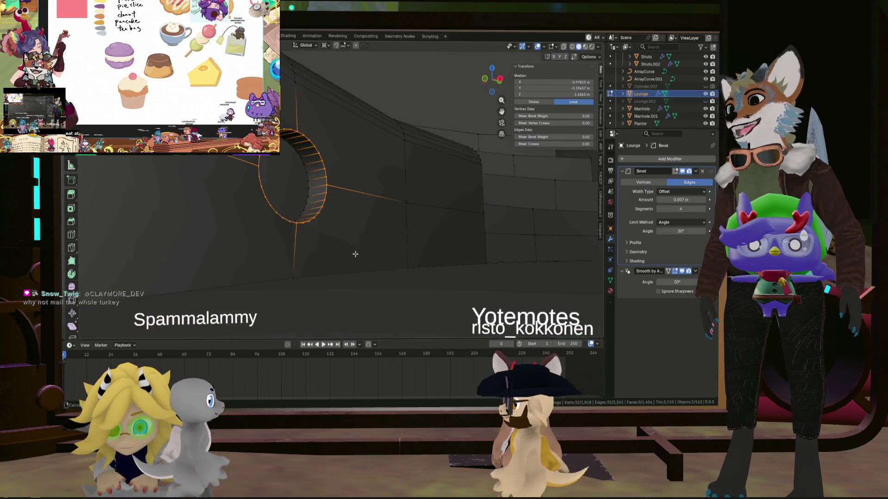
key(r)
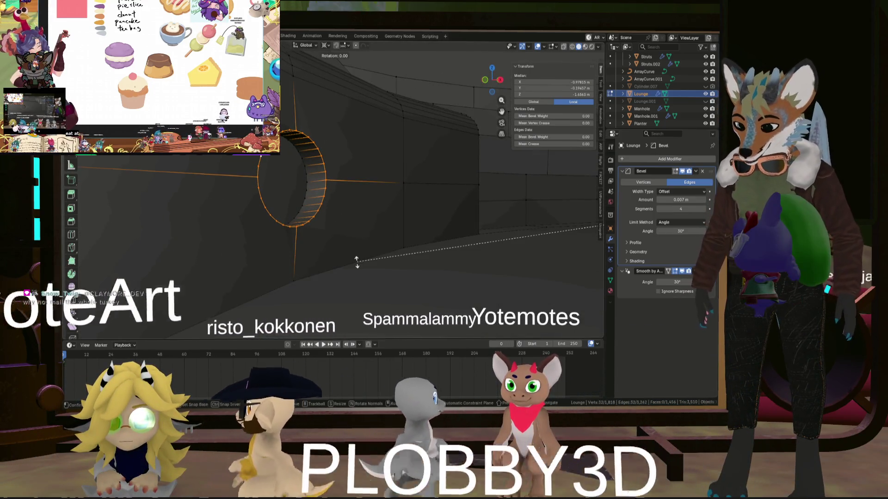
key(z)
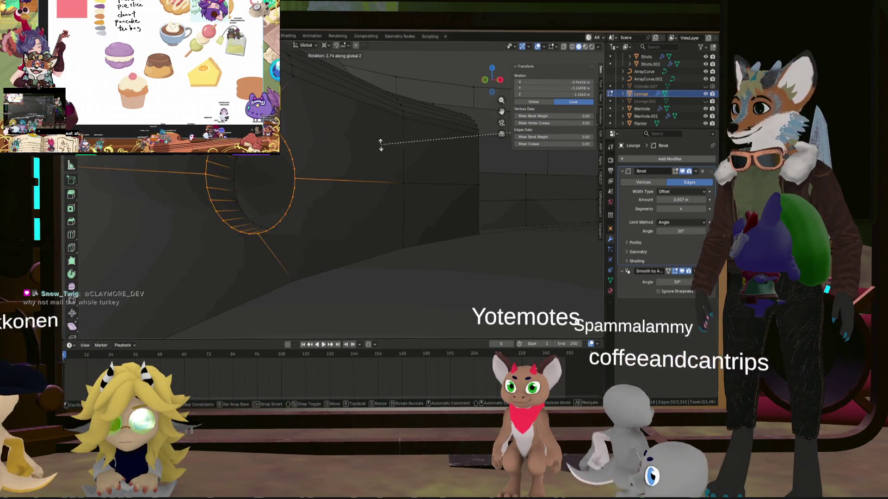
click(380, 144)
key(KP_1)
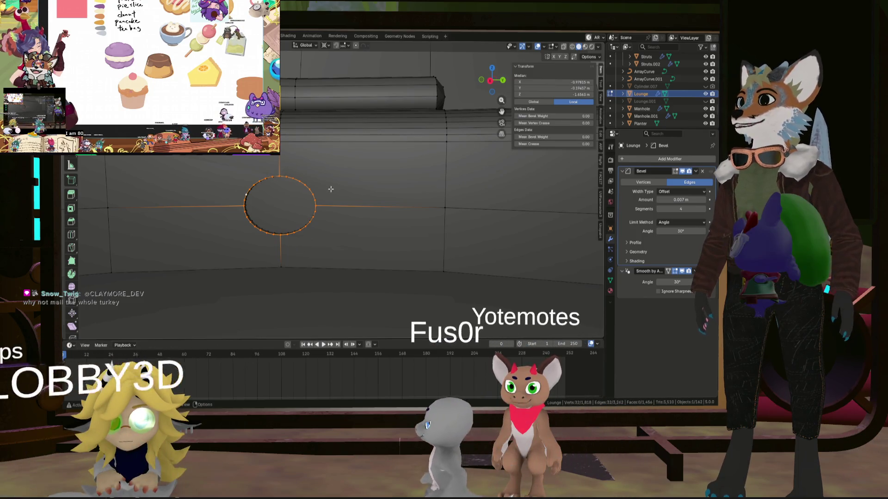
click(307, 183)
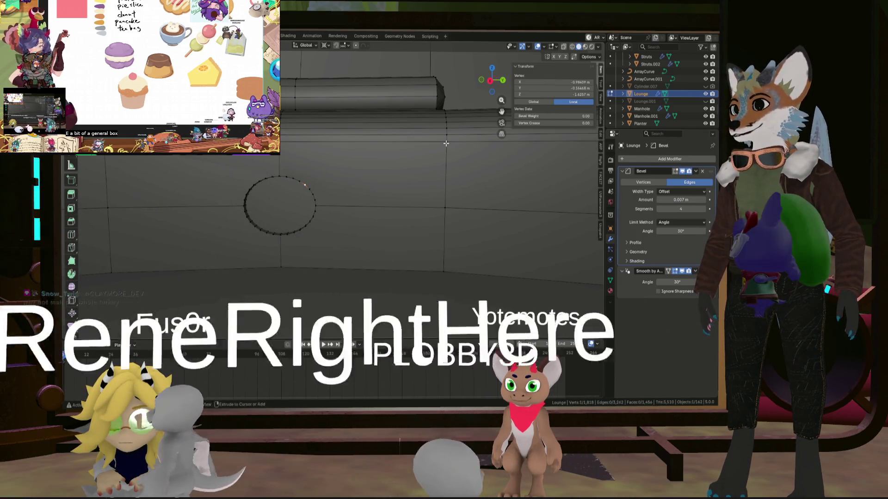
Step: Select an edge loop across the seat near the hole, then clear the selection
alt+click(447, 143)
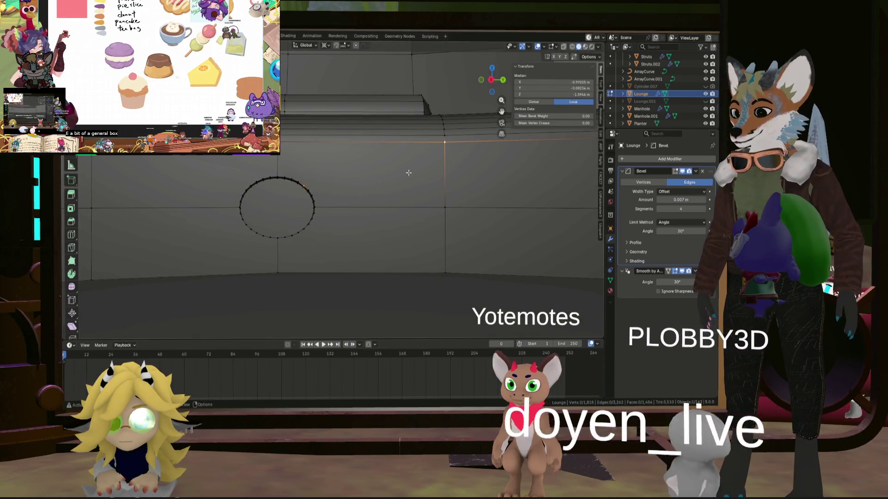
shift+middle_drag(392, 183, 361, 200)
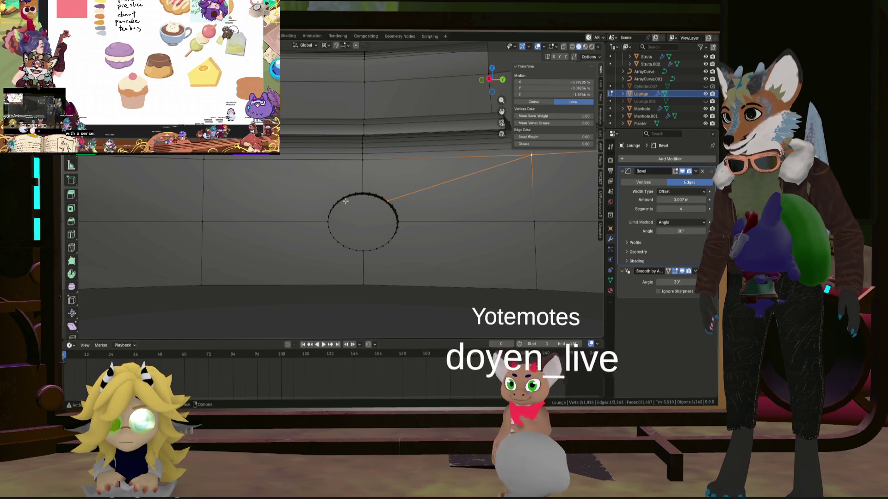
scroll(345, 200, up, 2)
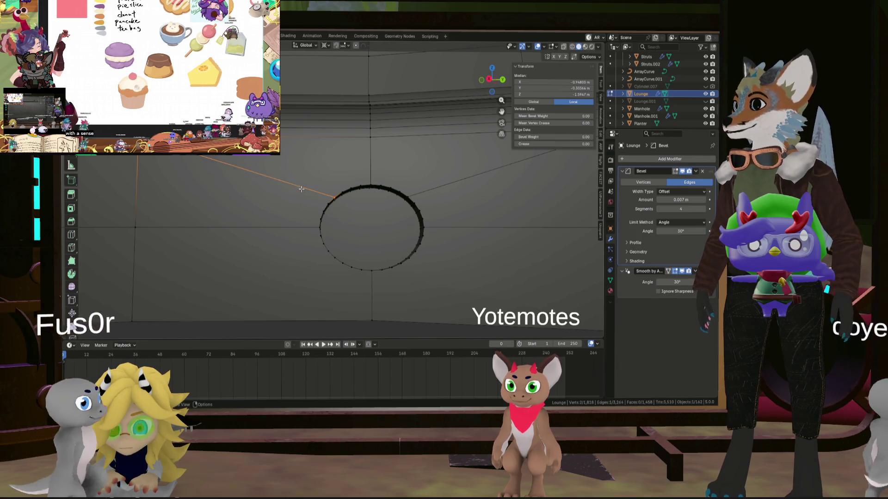
mouse_move(301, 189)
middle_down()
mouse_move(333, 247)
mouse_move(319, 262)
mouse_move(282, 247)
middle_up()
click(326, 237)
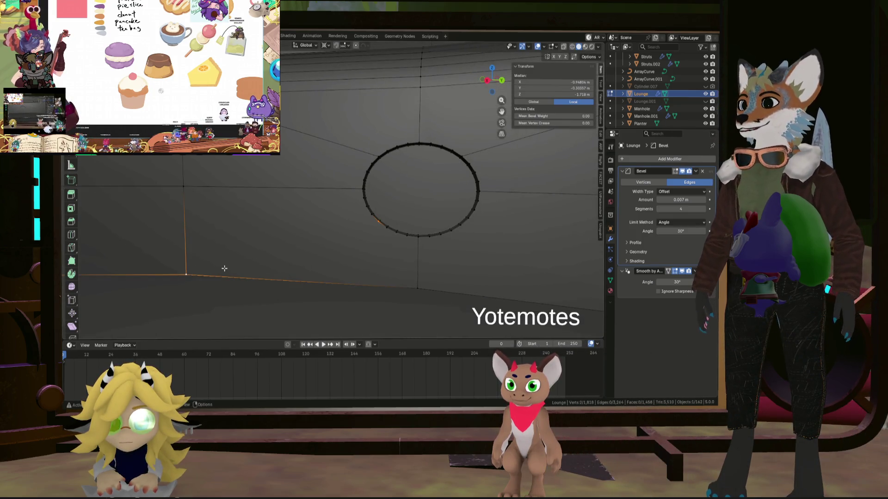
Step: Attempt to join the rim vertices with a new edge, dismiss the 'Invalid selection order' error, and reselect a vertex
mouse_move(266, 258)
middle_down()
mouse_move(338, 258)
mouse_move(391, 222)
middle_up()
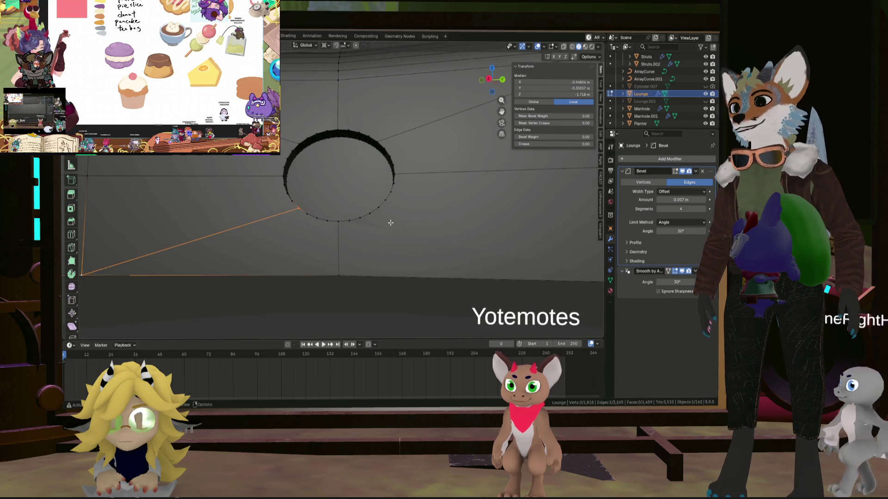
scroll(382, 207, down, 3)
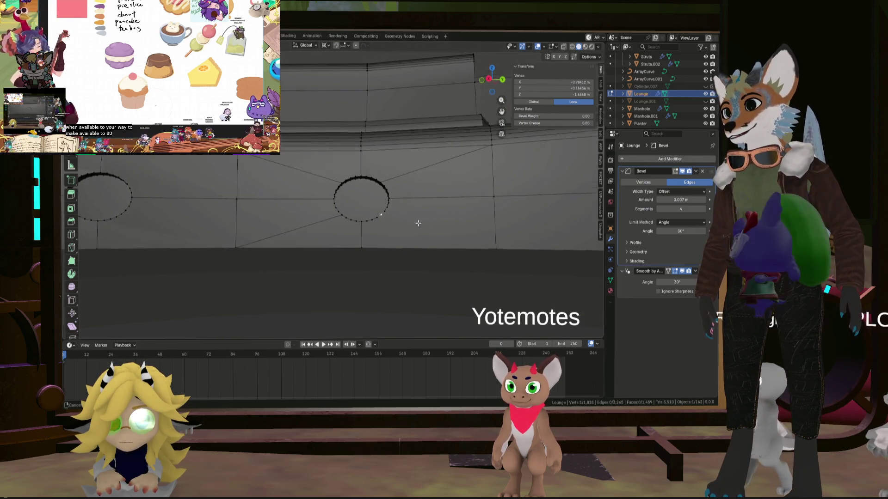
middle_drag(440, 234, 380, 223)
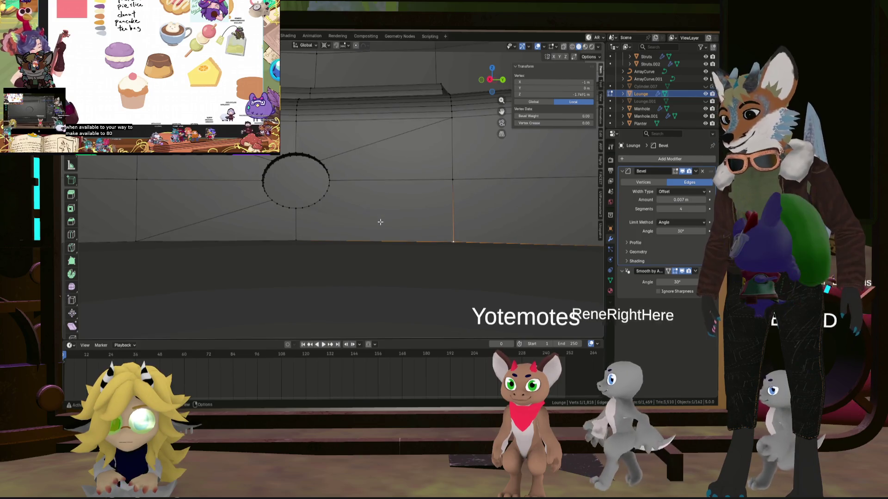
key(f)
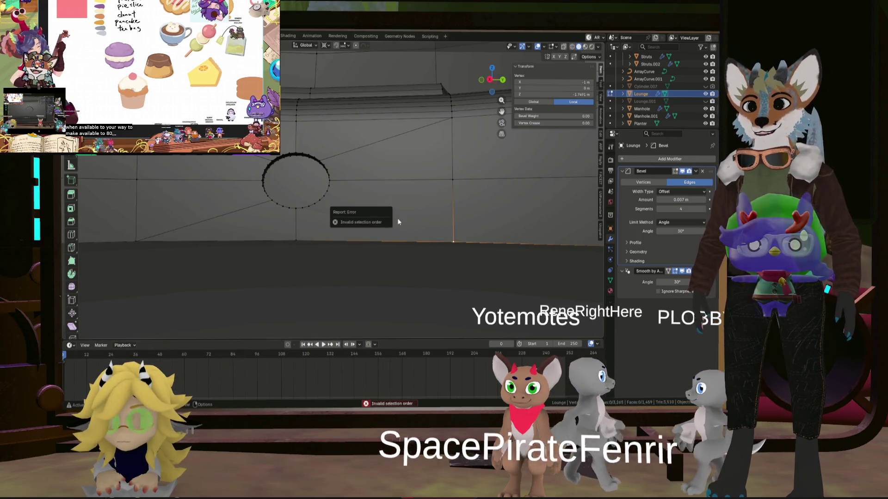
click(346, 211)
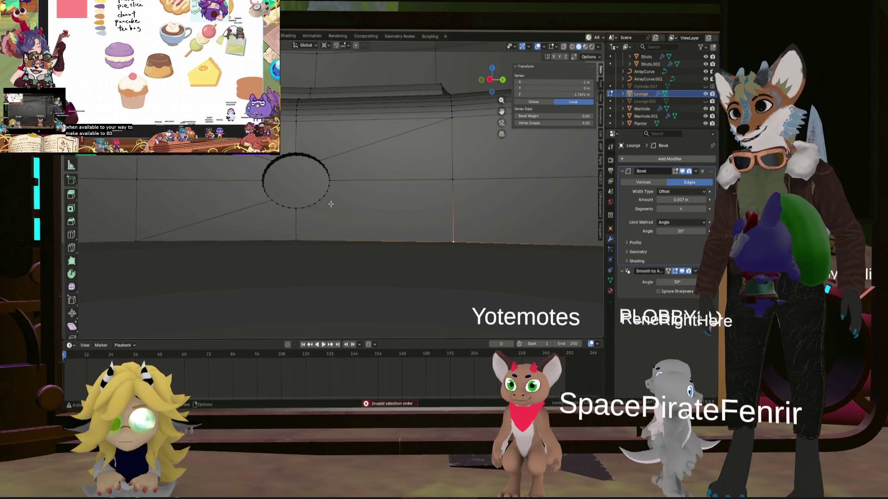
click(450, 235)
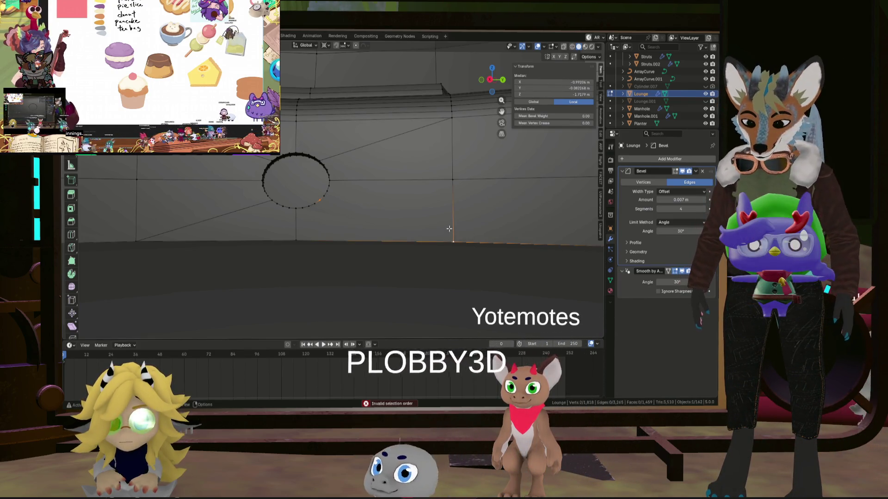
mouse_move(449, 229)
middle_down()
mouse_move(424, 226)
mouse_move(392, 240)
middle_up()
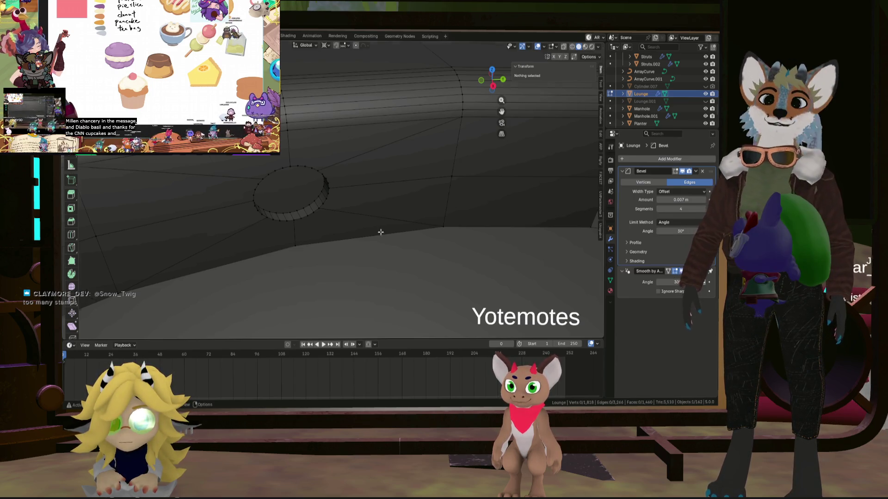
mouse_move(380, 233)
middle_down()
mouse_move(342, 203)
mouse_move(380, 207)
mouse_move(409, 249)
mouse_move(388, 238)
mouse_move(413, 216)
mouse_move(399, 230)
mouse_move(336, 218)
mouse_move(282, 222)
mouse_move(329, 215)
middle_up()
scroll(399, 244, down, 3)
key(Tab)
scroll(414, 216, down, 3)
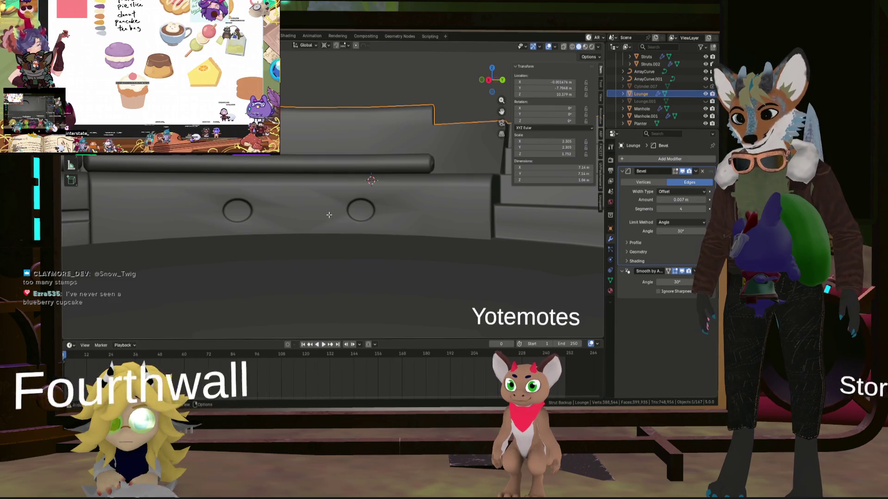
scroll(328, 214, down, 2)
scroll(364, 211, up, 2)
scroll(364, 212, up, 3)
key(Tab)
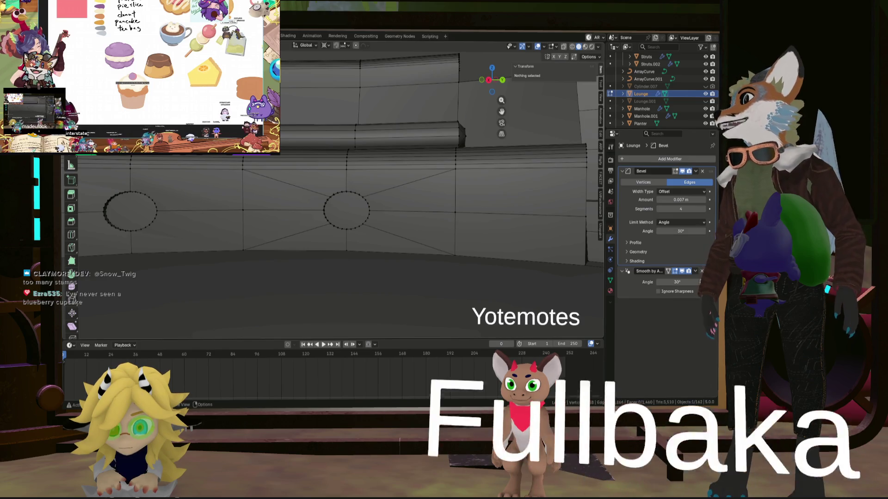
Step: Inset the faces around one seat hole to form a narrow surrounding ring, checking it in Object Mode
click(389, 187)
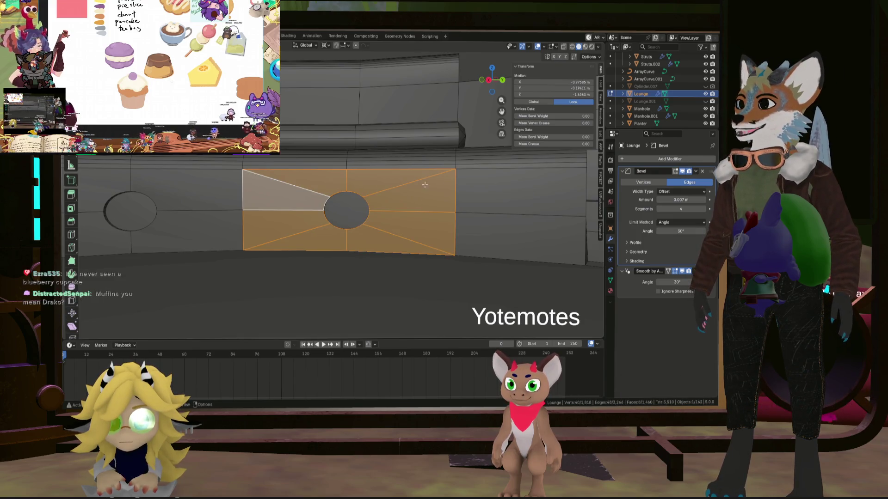
key(i)
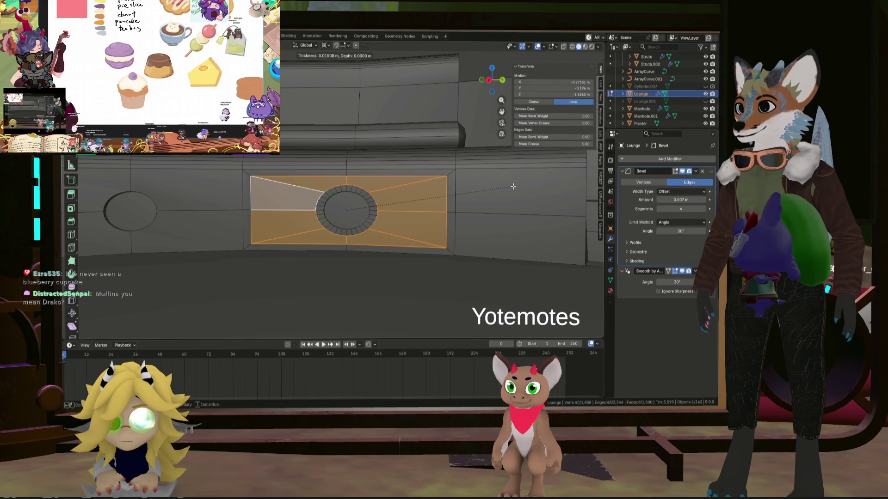
click(512, 186)
key(Tab)
scroll(425, 201, up, 2)
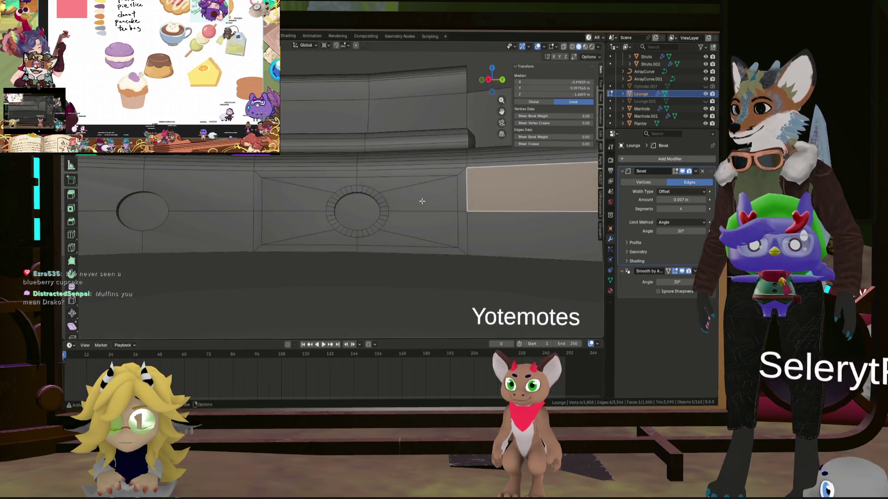
mouse_move(425, 200)
middle_down()
mouse_move(423, 174)
mouse_move(447, 196)
mouse_move(398, 189)
mouse_move(439, 183)
mouse_move(413, 209)
mouse_move(434, 191)
mouse_move(434, 210)
mouse_move(423, 177)
mouse_move(437, 176)
mouse_move(404, 185)
mouse_move(432, 186)
middle_up()
scroll(434, 210, up, 3)
key(Tab)
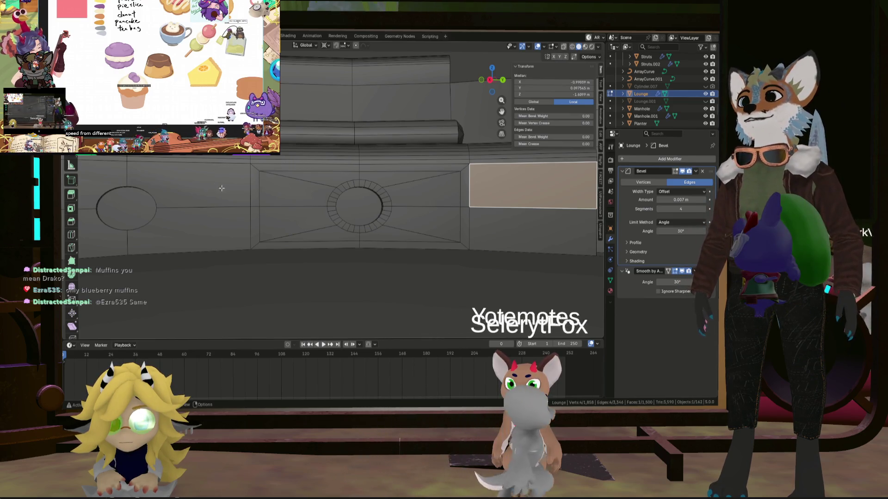
Step: Scale the face patch around the hole to about 0.824 about its centre pivot, then select the other hole's faces
click(254, 186)
click(359, 207)
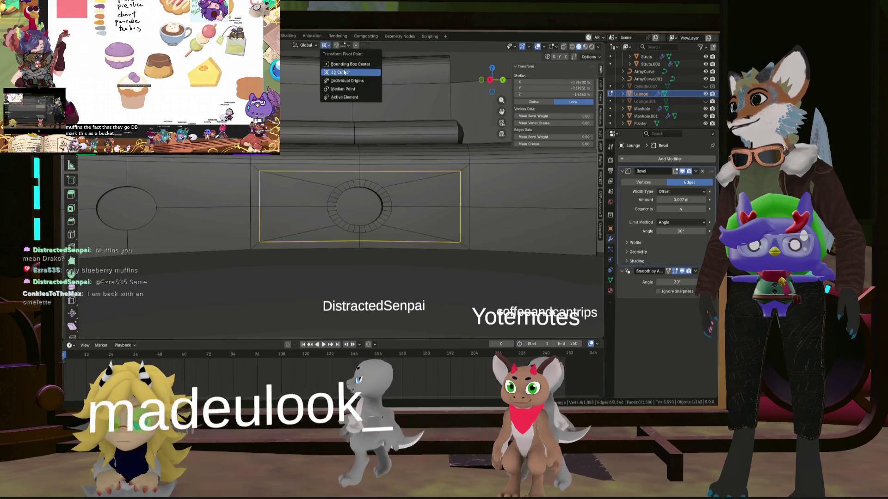
key(s)
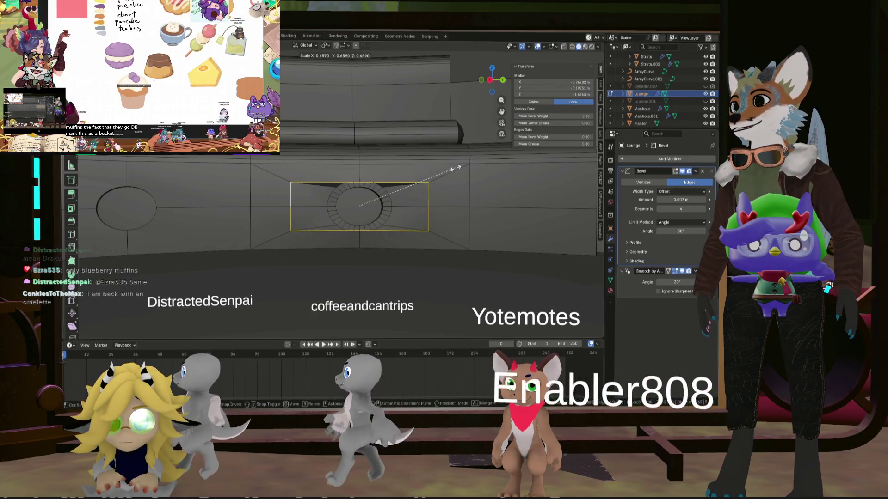
click(479, 165)
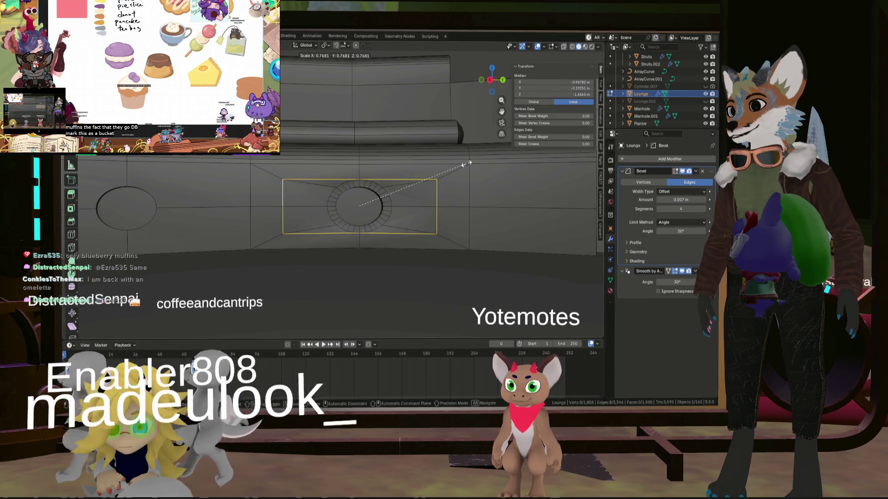
key(ctrl+alt+q)
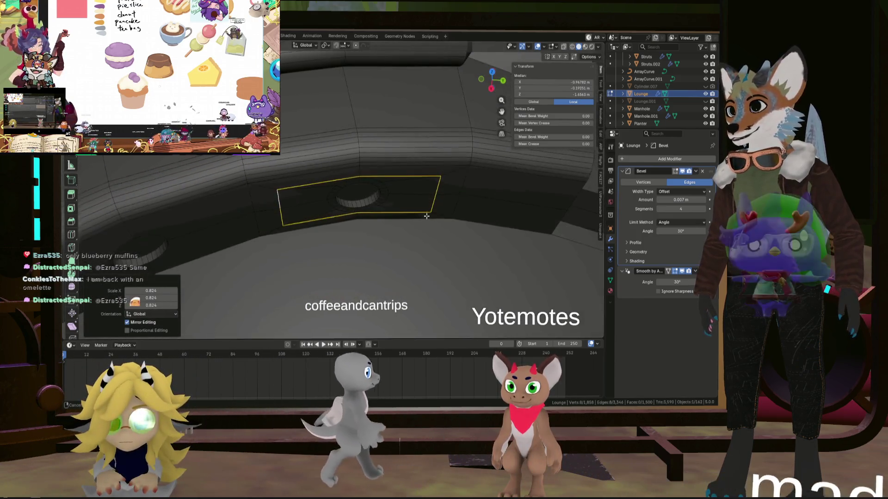
middle_drag(424, 166, 430, 199)
click(430, 199)
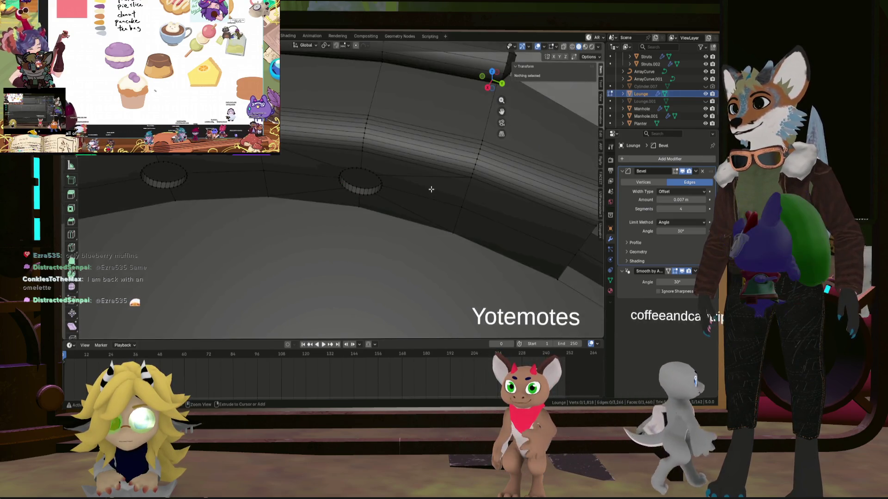
Step: In side orthographic wireframe view, select the vertices around the round seat holes
key(alt+a)
key(KP_1)
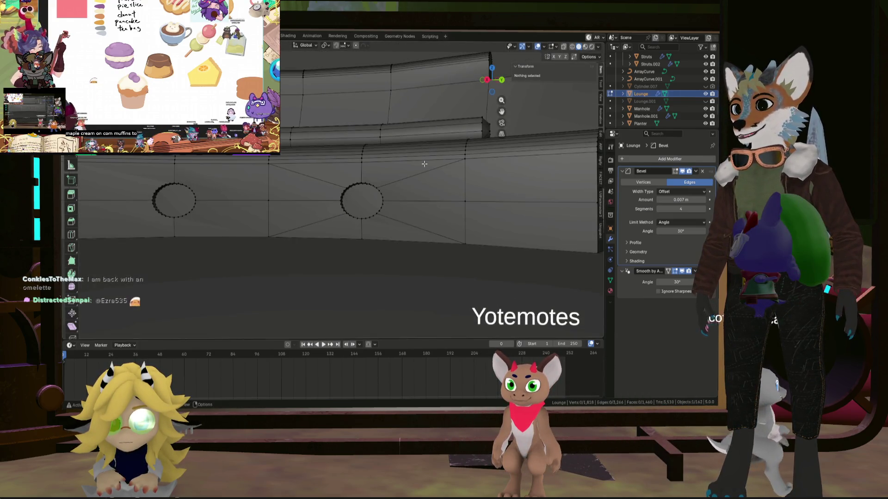
click(424, 164)
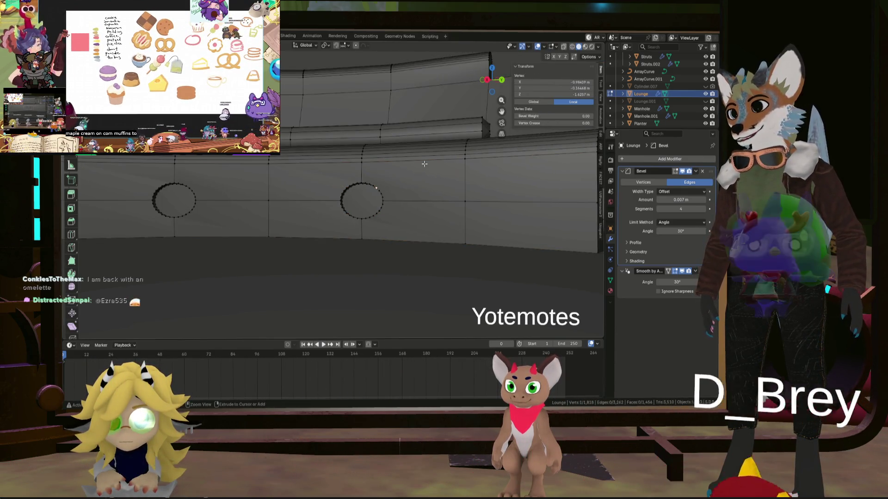
middle_drag(424, 165, 411, 199)
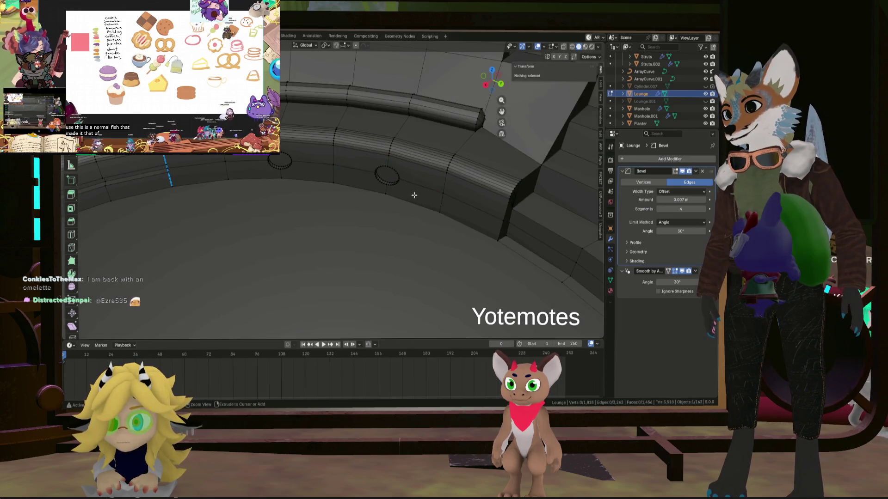
mouse_move(415, 195)
middle_down()
mouse_move(430, 162)
mouse_move(417, 222)
mouse_move(396, 229)
middle_up()
scroll(430, 168, down, 4)
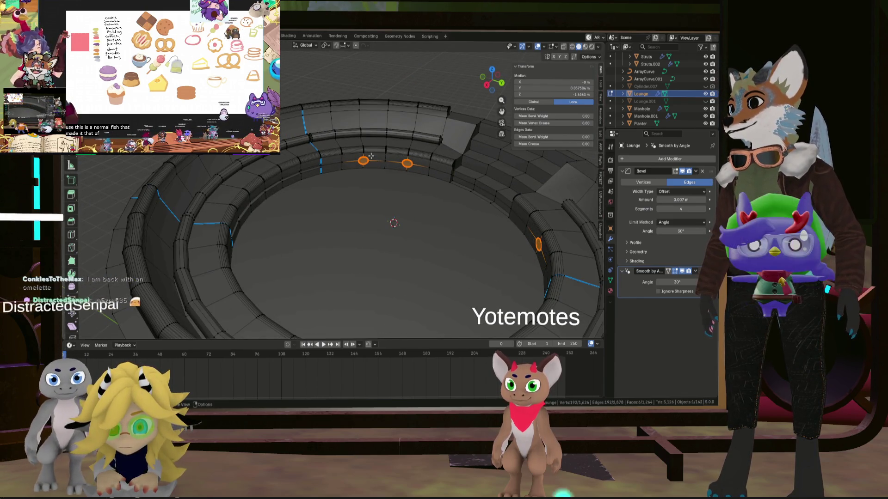
scroll(370, 157, up, 3)
scroll(386, 161, up, 2)
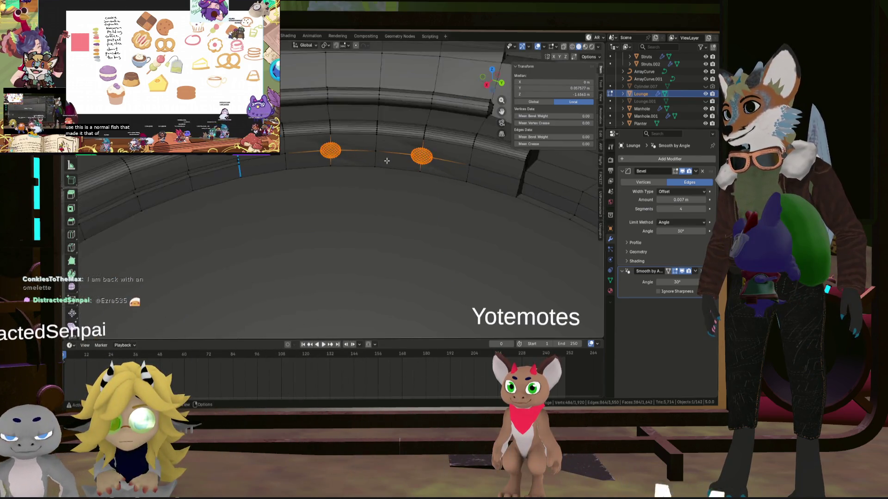
Step: Start an 8-segment vertex bevel on the selected seat-ring points, still at zero offset
middle_drag(387, 160, 380, 144)
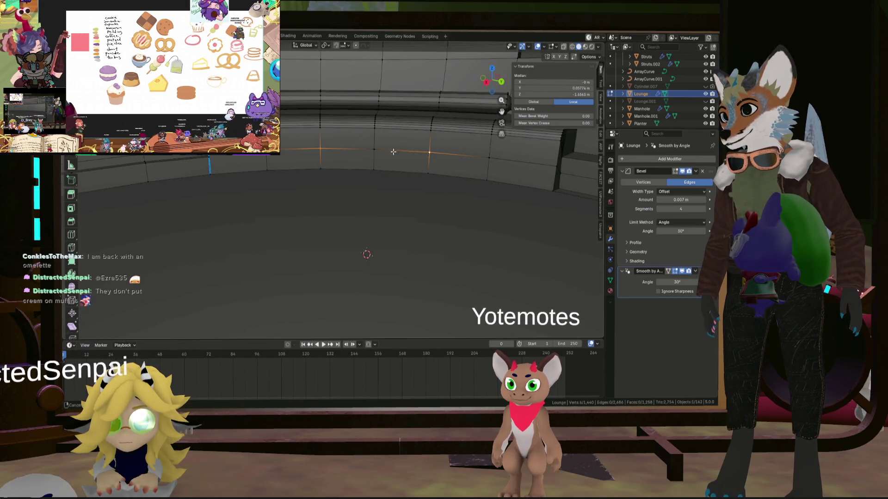
scroll(392, 151, up, 2)
middle_drag(389, 146, 361, 125)
scroll(348, 119, up, 2)
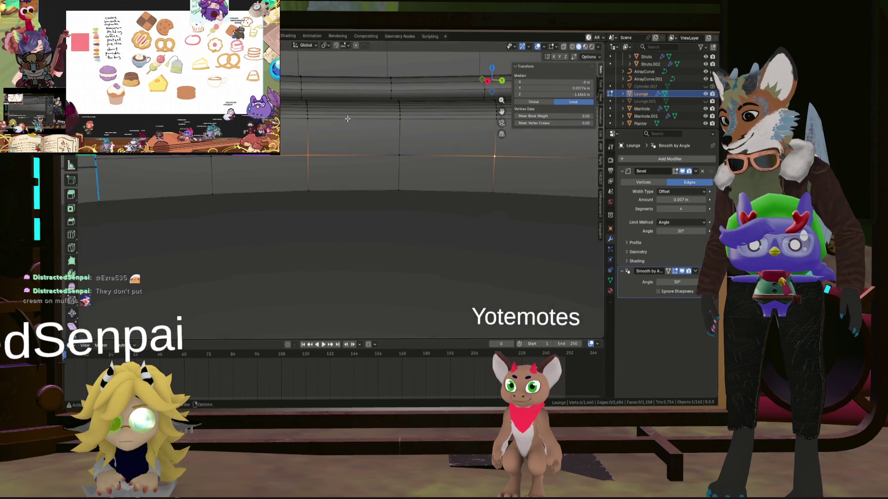
key(ctrl+b)
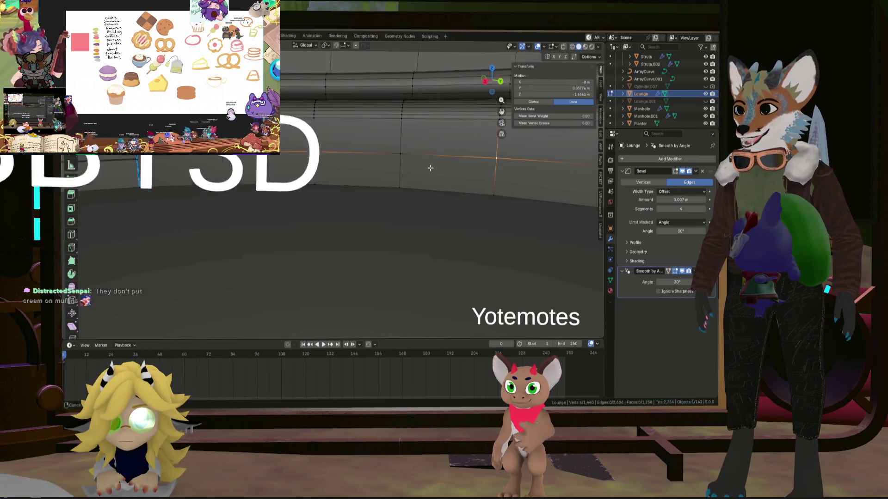
middle_drag(478, 176, 400, 149)
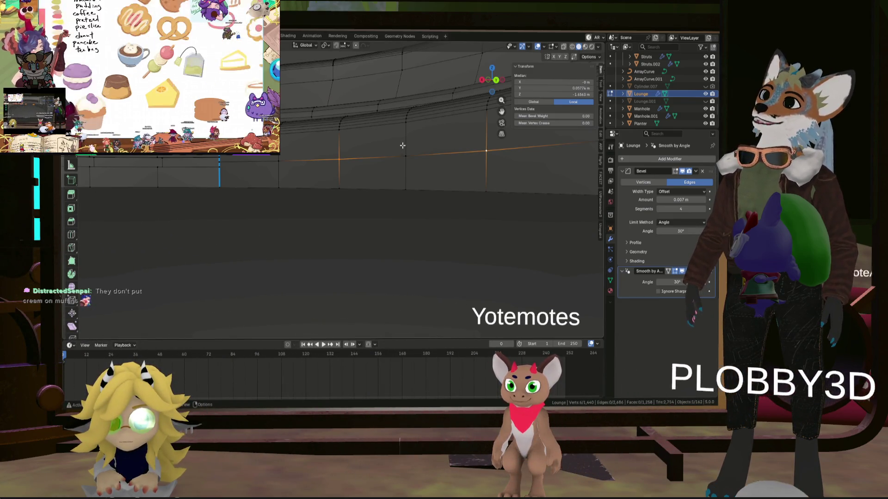
mouse_move(402, 146)
middle_down()
mouse_move(375, 143)
mouse_move(391, 152)
middle_up()
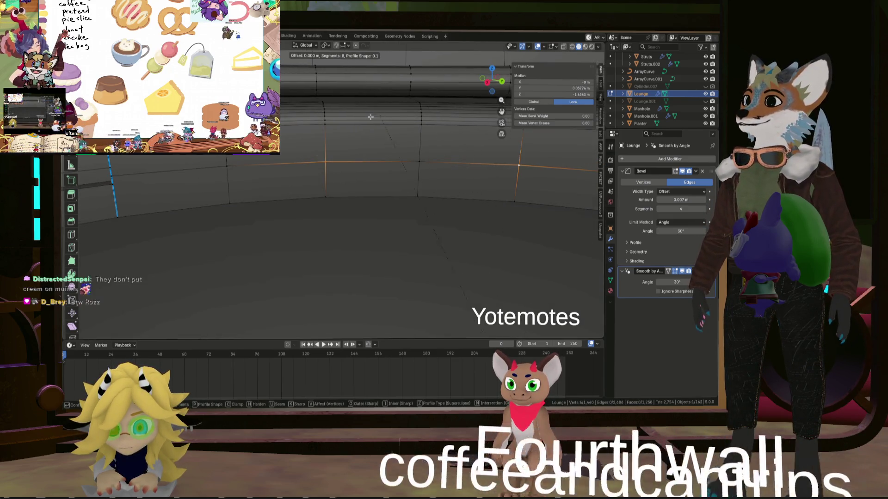
Step: Confirm the 8-segment vertex bevel and dissolve the inner faces of both seat holes into single circular faces
click(414, 203)
middle_drag(415, 202, 345, 164)
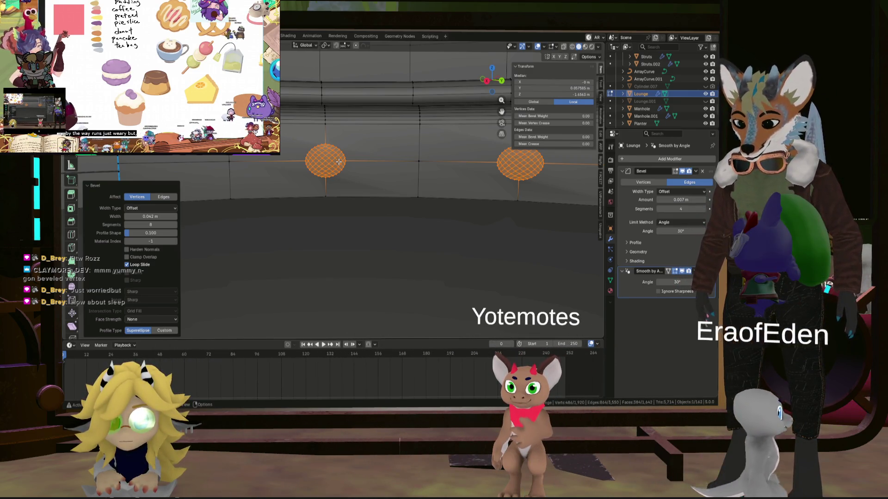
click(377, 188)
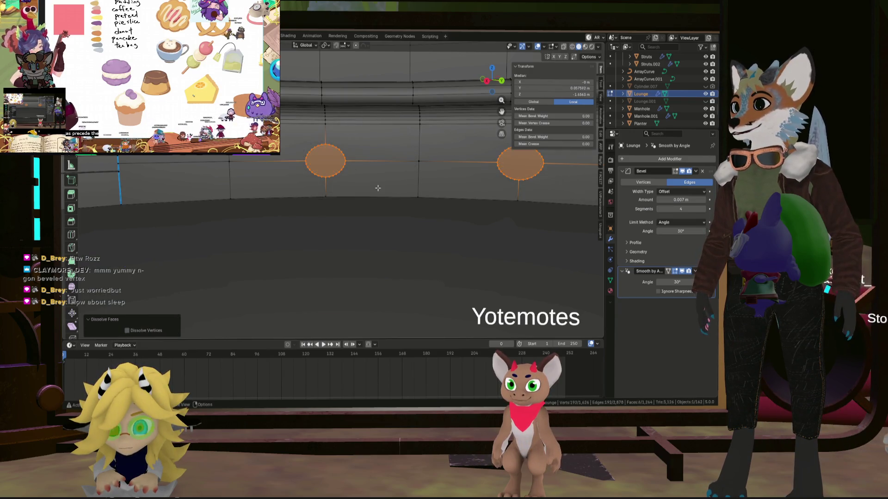
right_click(342, 163)
mouse_move(317, 151)
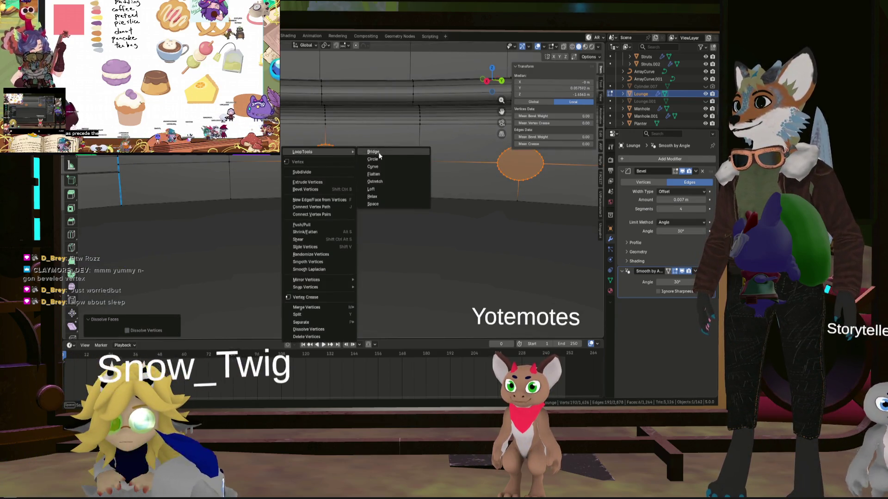
Step: Even out the seat-hole vertex loops into true circles with LoopTools Circle and inspect the ring
click(379, 152)
middle_drag(380, 166, 316, 215)
scroll(381, 165, down, 5)
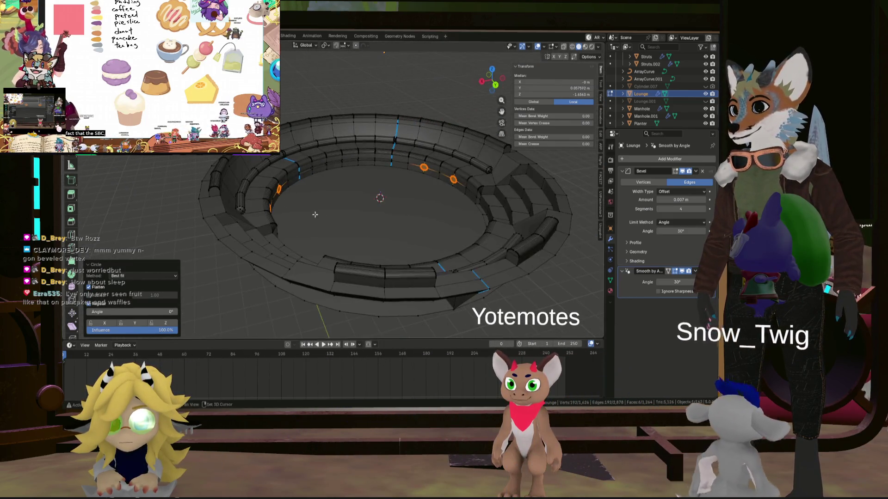
scroll(315, 215, up, 6)
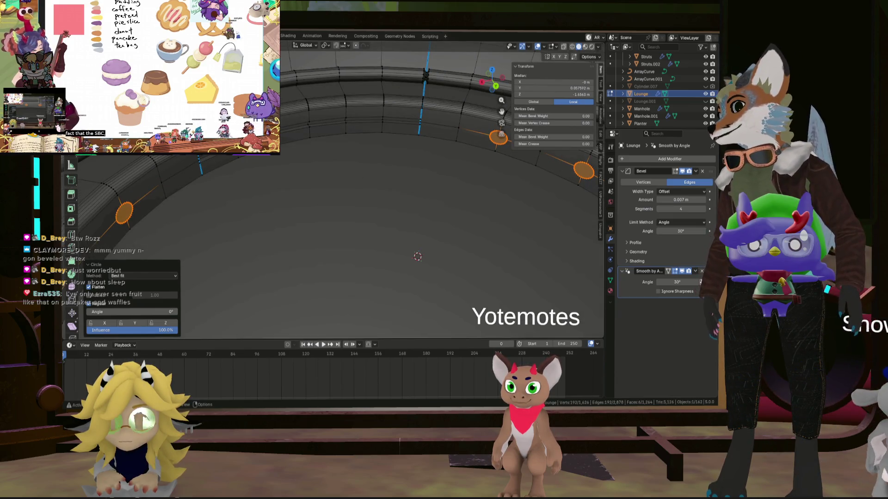
shift+middle_drag(417, 257, 376, 226)
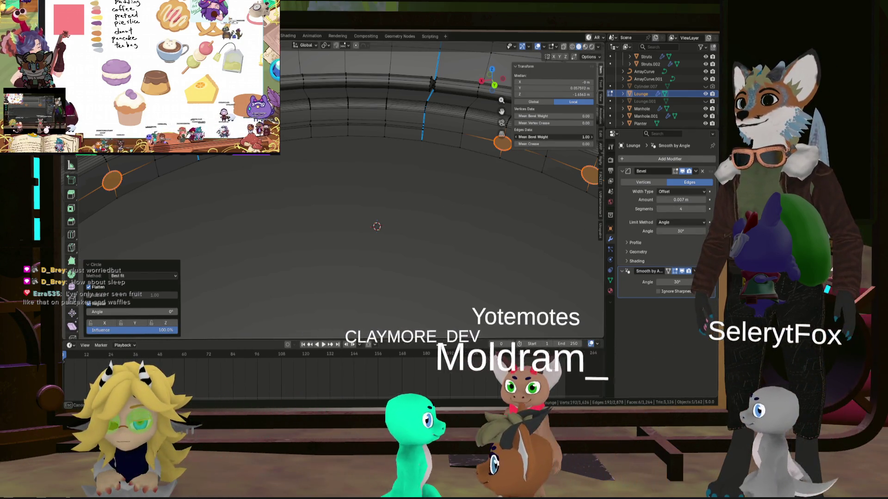
right_click(485, 143)
key(Escape)
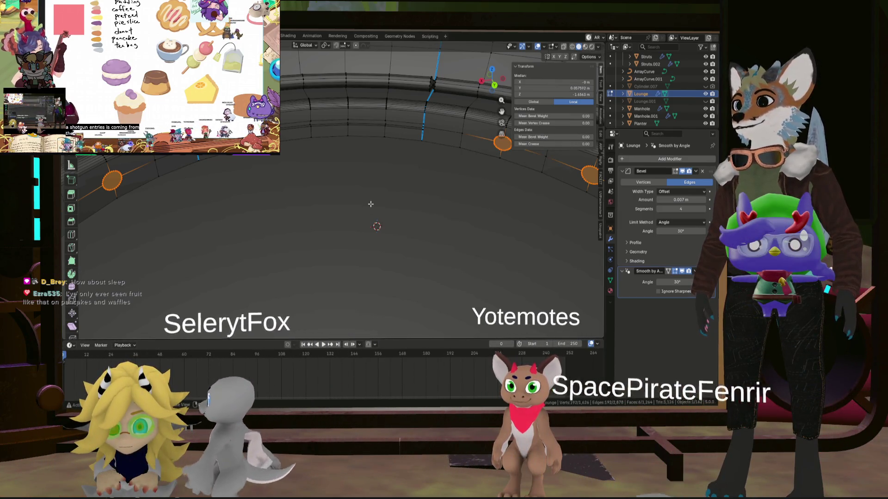
key(ctrl+e)
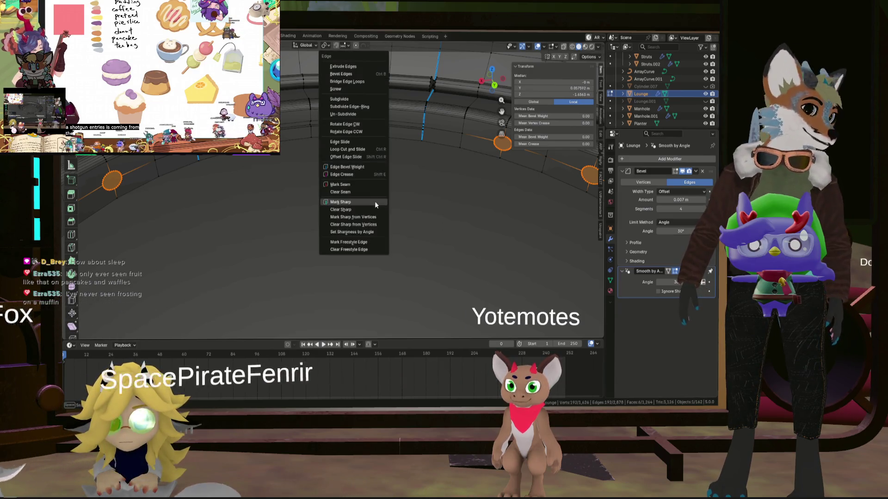
Step: Mark the round hole edges sharp and extrude them in place
click(375, 201)
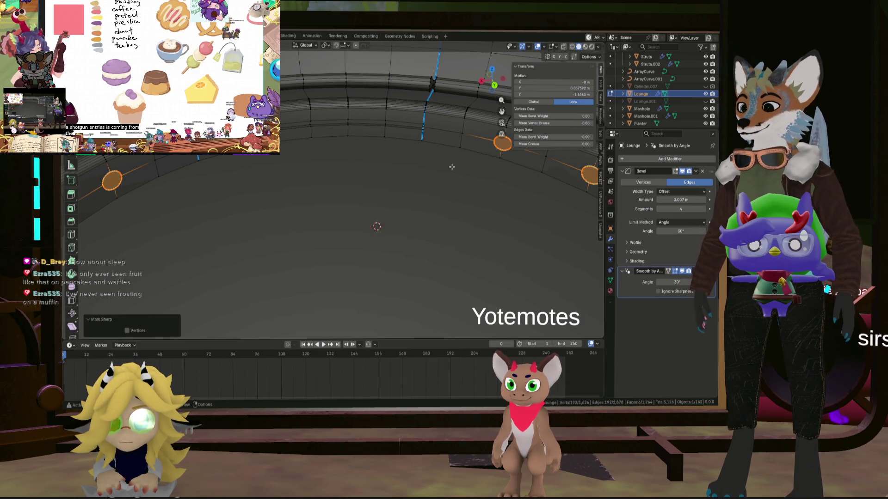
click(442, 178)
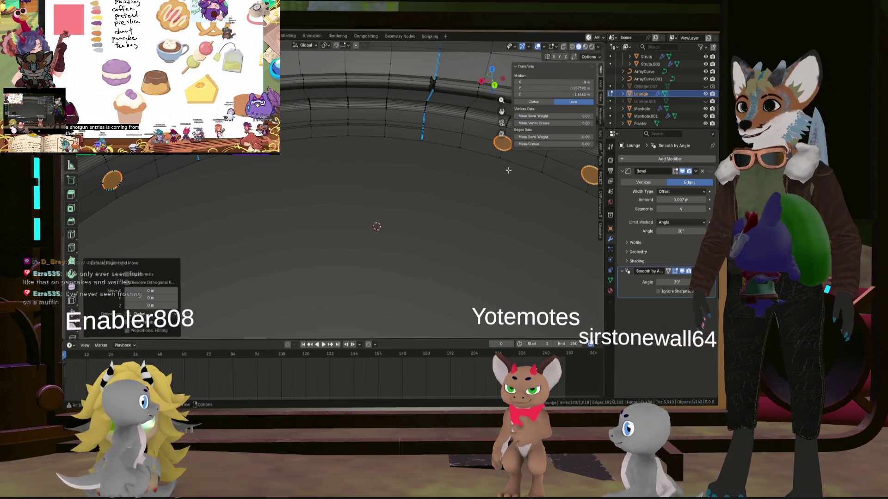
middle_drag(443, 178, 454, 104)
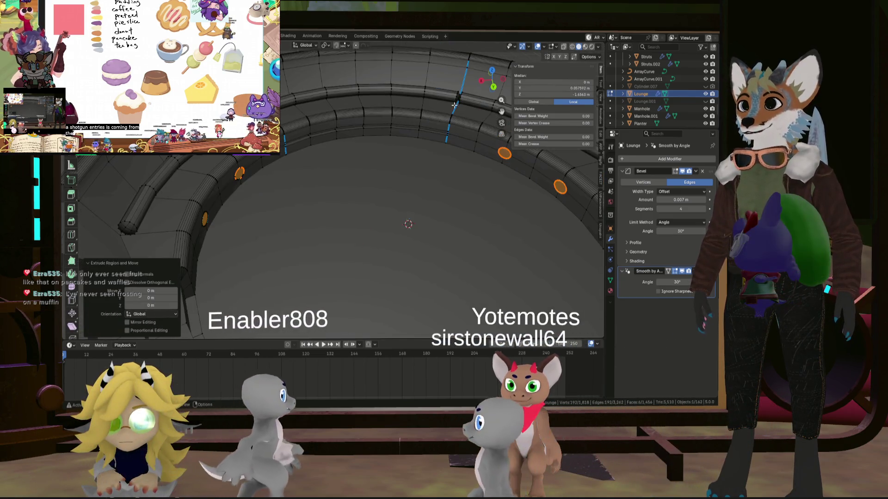
Step: Scale the hole edges up slightly about their median point and leave mesh editing
click(326, 45)
click(330, 88)
key(s)
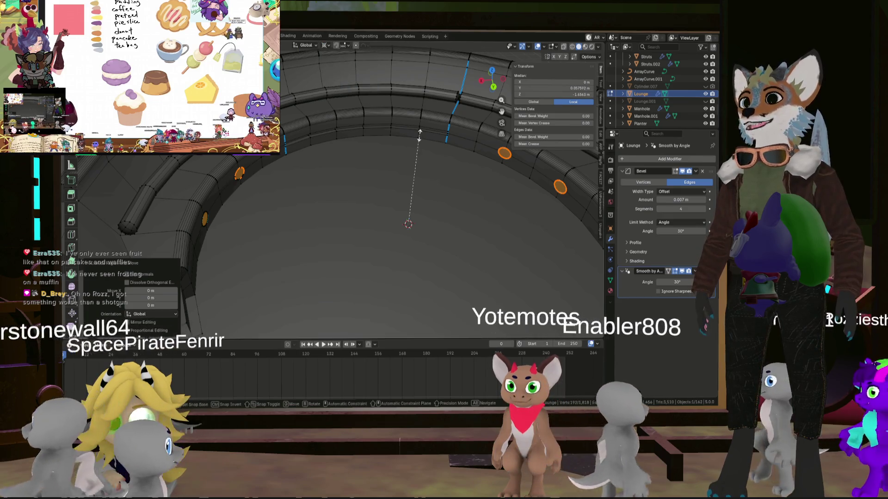
click(421, 132)
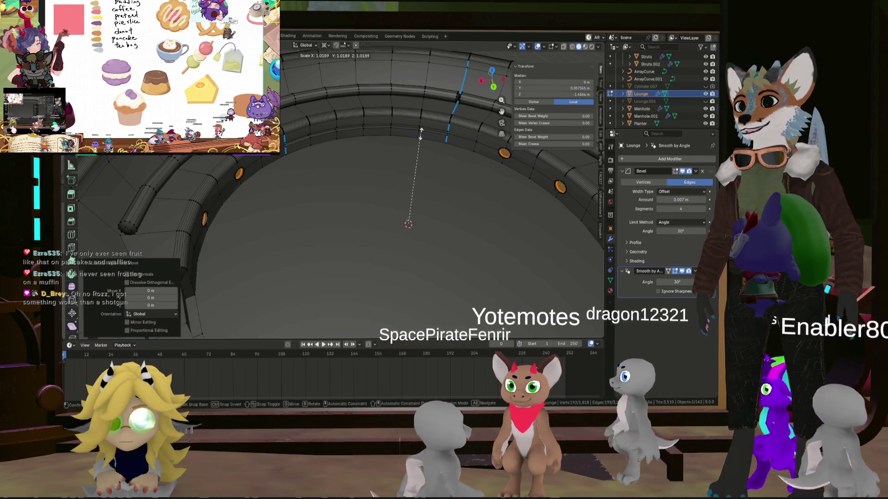
key(Tab)
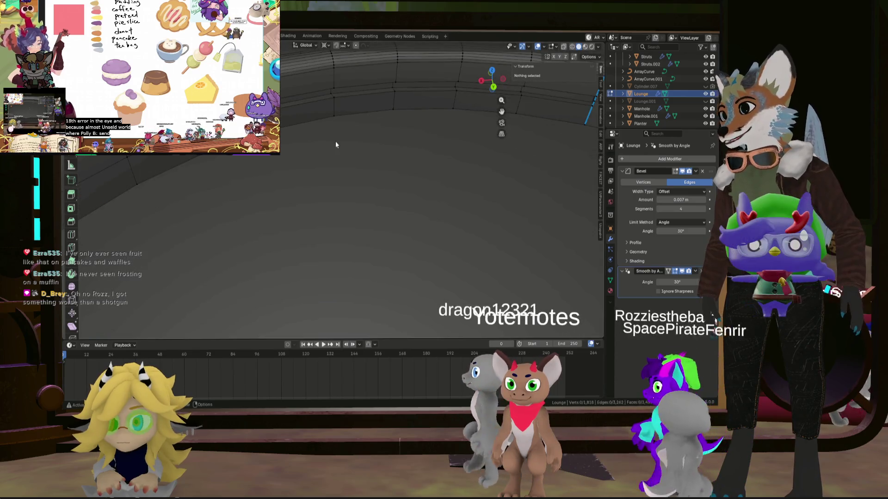
mouse_move(335, 141)
middle_down()
mouse_move(434, 127)
mouse_move(397, 171)
mouse_move(390, 130)
mouse_move(459, 179)
mouse_move(456, 189)
mouse_move(493, 202)
mouse_move(425, 188)
mouse_move(468, 194)
mouse_move(423, 173)
mouse_move(466, 178)
mouse_move(477, 194)
mouse_move(441, 178)
mouse_move(443, 189)
mouse_move(431, 174)
mouse_move(372, 198)
mouse_move(395, 169)
mouse_move(316, 121)
mouse_move(269, 159)
mouse_move(348, 151)
mouse_move(436, 118)
middle_up()
scroll(348, 151, down, 4)
scroll(368, 136, up, 3)
scroll(363, 131, up, 3)
Step: Return to editing the lounge mesh with the hole vertices still selected
key(Tab)
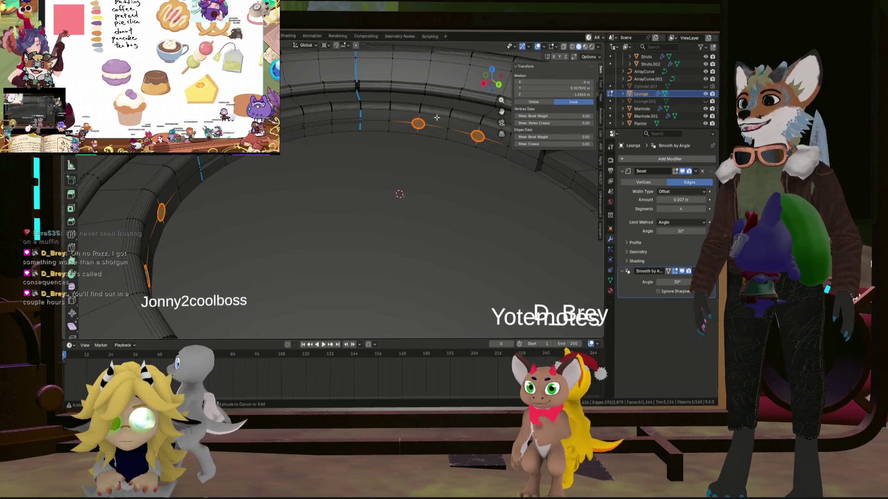
Step: Select the shortest edge path along the base of the first seat segment
click(360, 122)
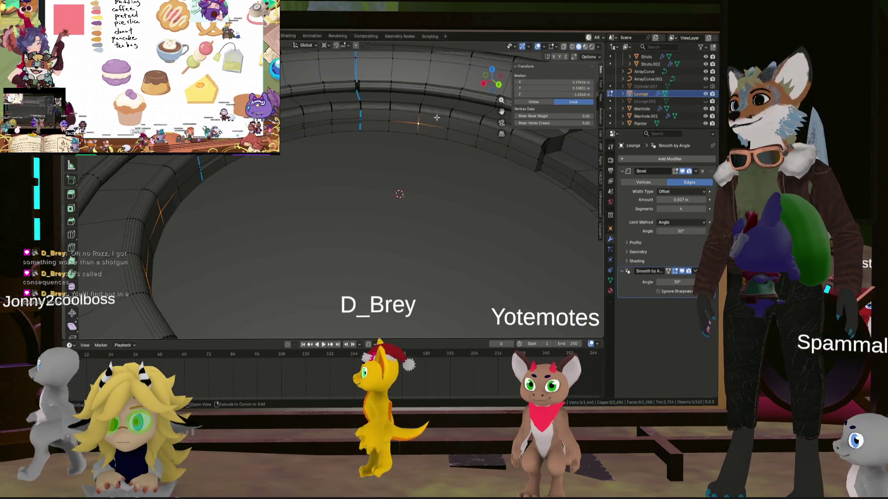
middle_drag(361, 122, 466, 141)
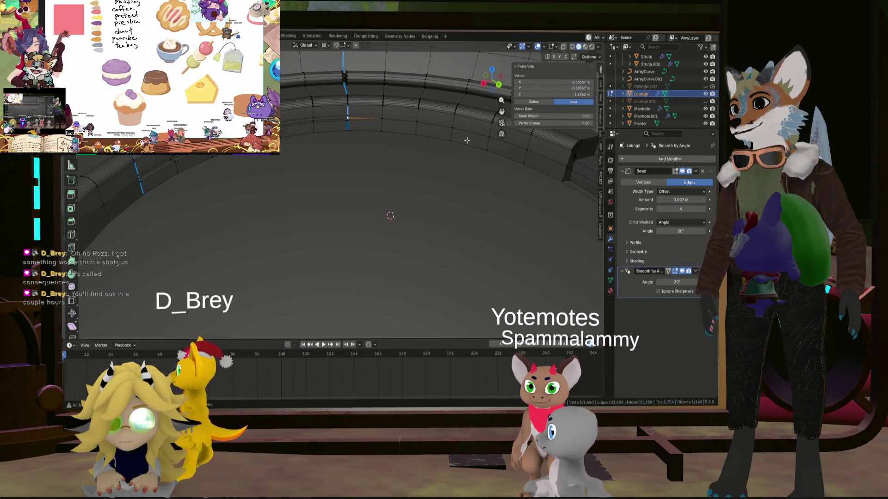
middle_drag(564, 166, 416, 153)
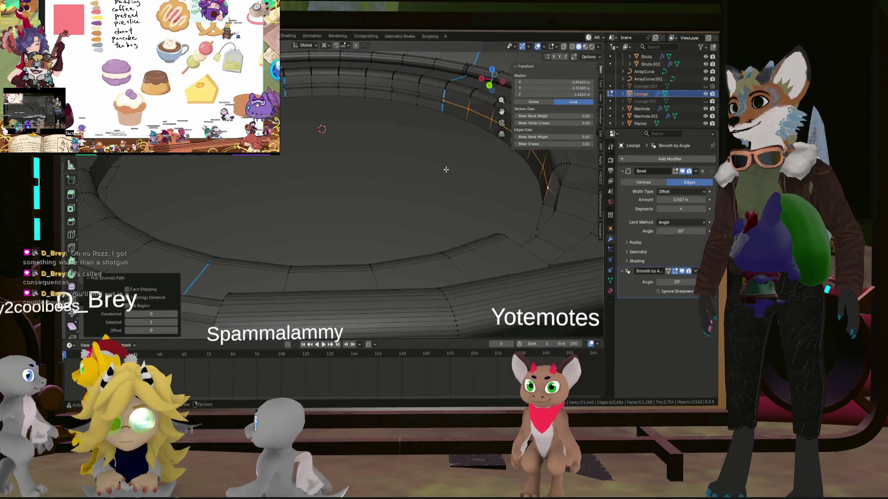
ctrl+click(327, 120)
middle_drag(326, 120, 397, 164)
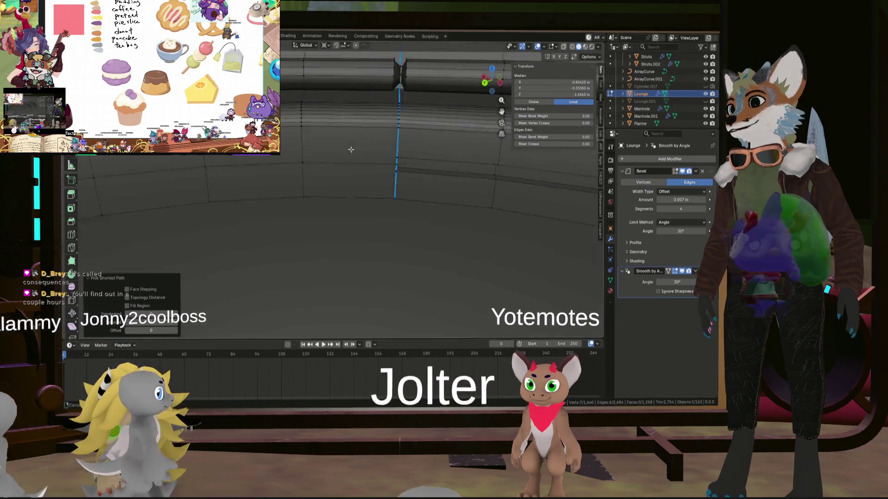
scroll(398, 164, down, 3)
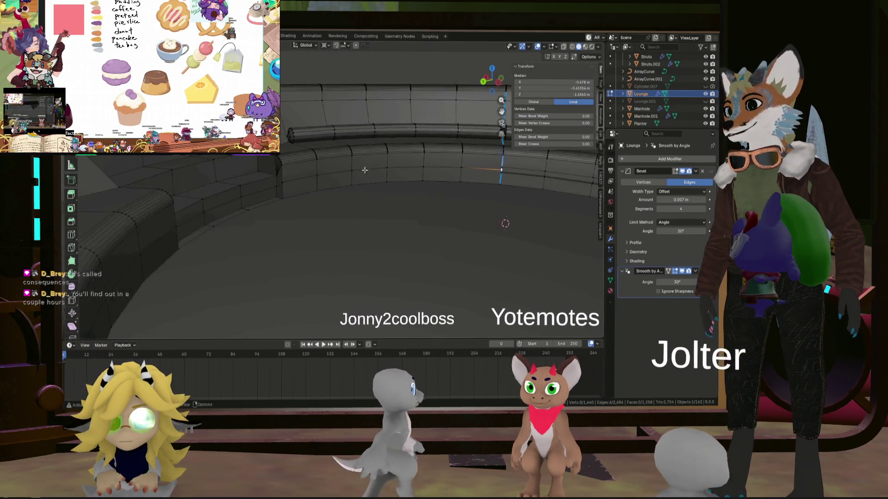
Step: Extend the edge selection along the base of the next seat segment
mouse_move(398, 165)
middle_down()
mouse_move(276, 173)
mouse_move(291, 172)
middle_up()
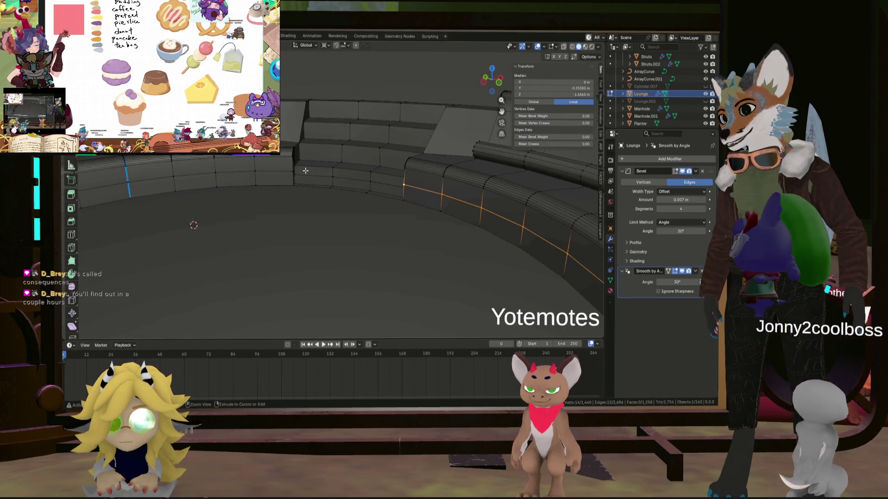
middle_drag(273, 164, 316, 177)
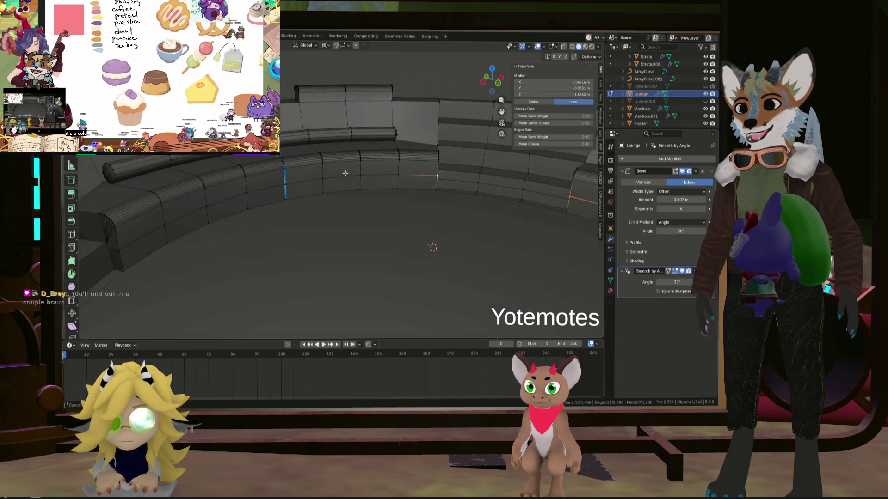
shift+middle_drag(454, 185, 320, 191)
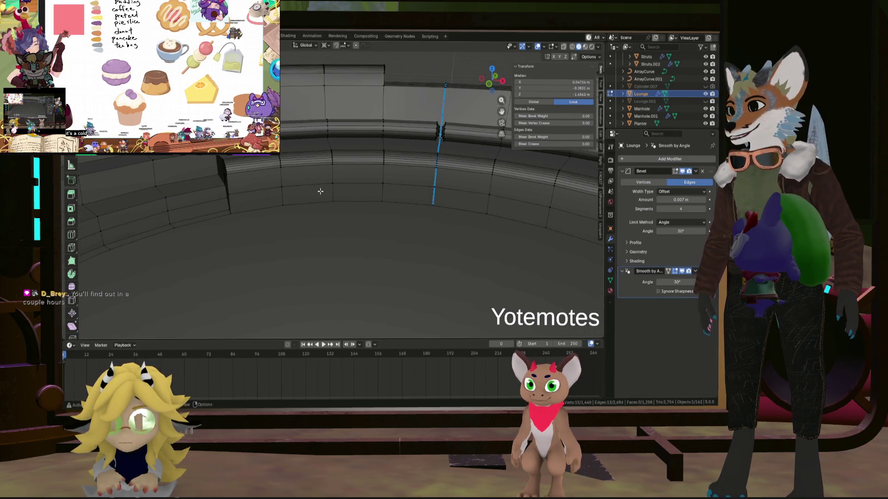
scroll(440, 187, up, 3)
ctrl+click(398, 201)
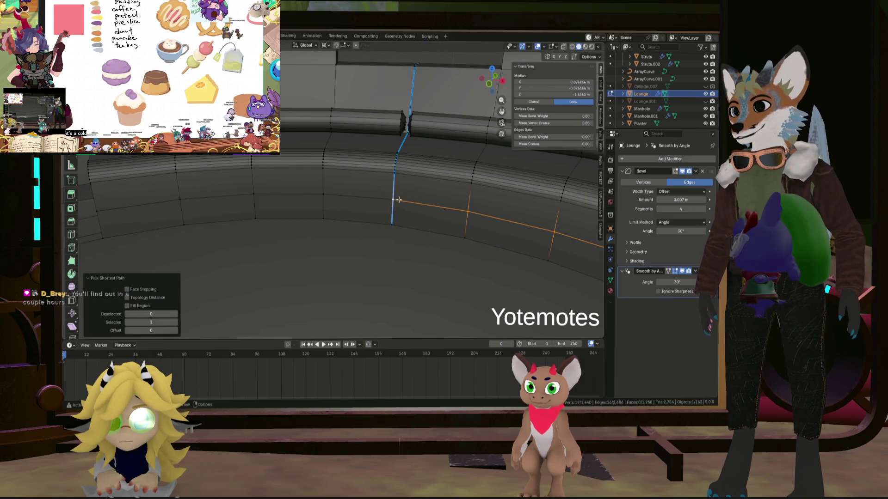
scroll(385, 200, down, 3)
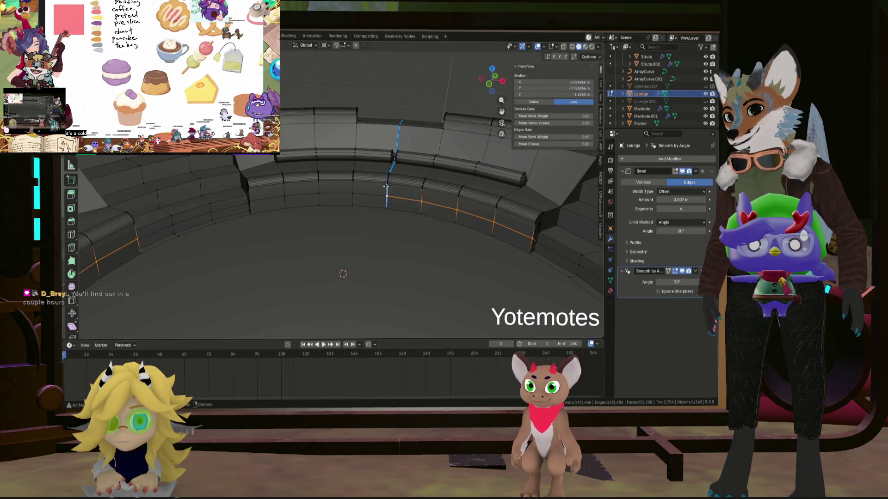